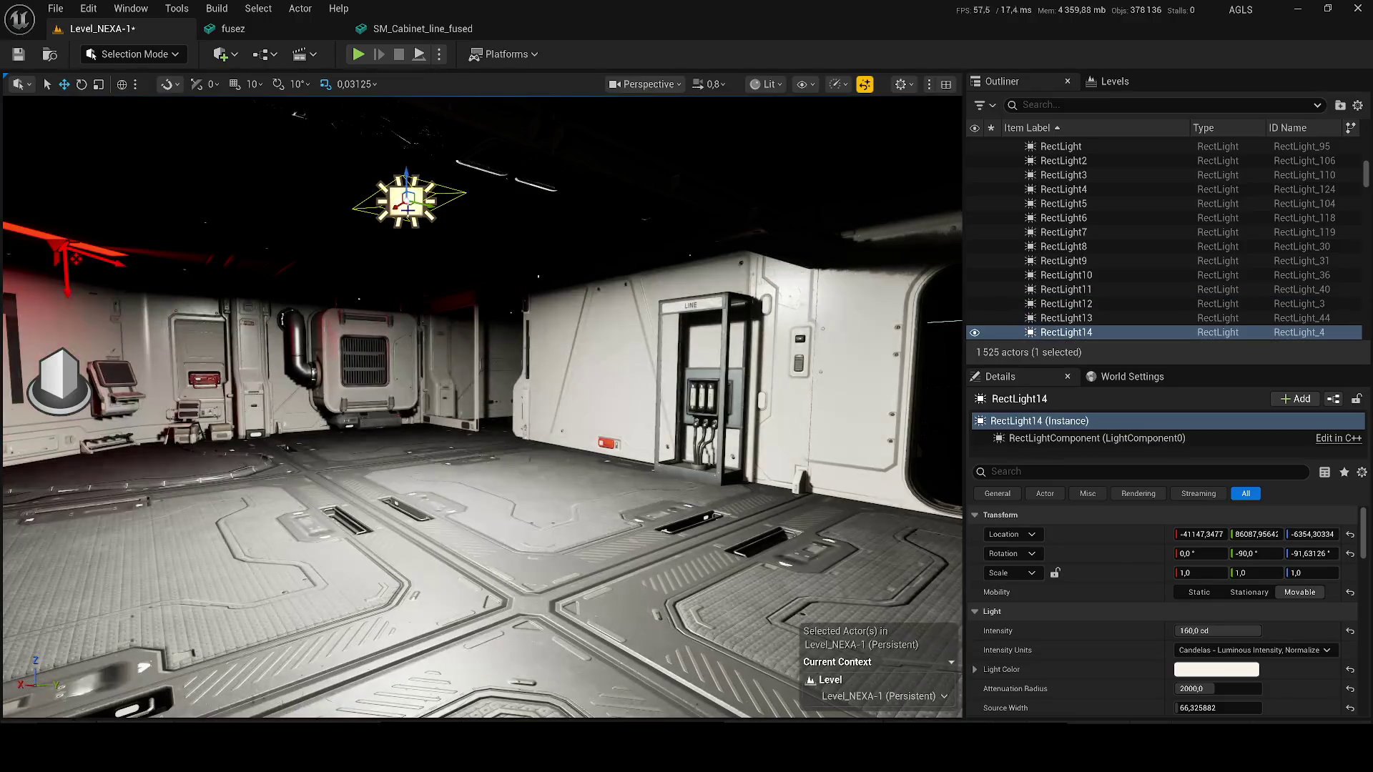
# - Duplicate the rect light with an Alt-drag, shift the copy sideways, and fly into the room
pyautogui.moveTo(396, 209)
pyautogui.mouseDown()
pyautogui.moveTo(315, 259)
pyautogui.moveTo(527, 270)
pyautogui.moveTo(613, 297)
pyautogui.moveTo(678, 199)
pyautogui.mouseUp()
pyautogui.press('w')
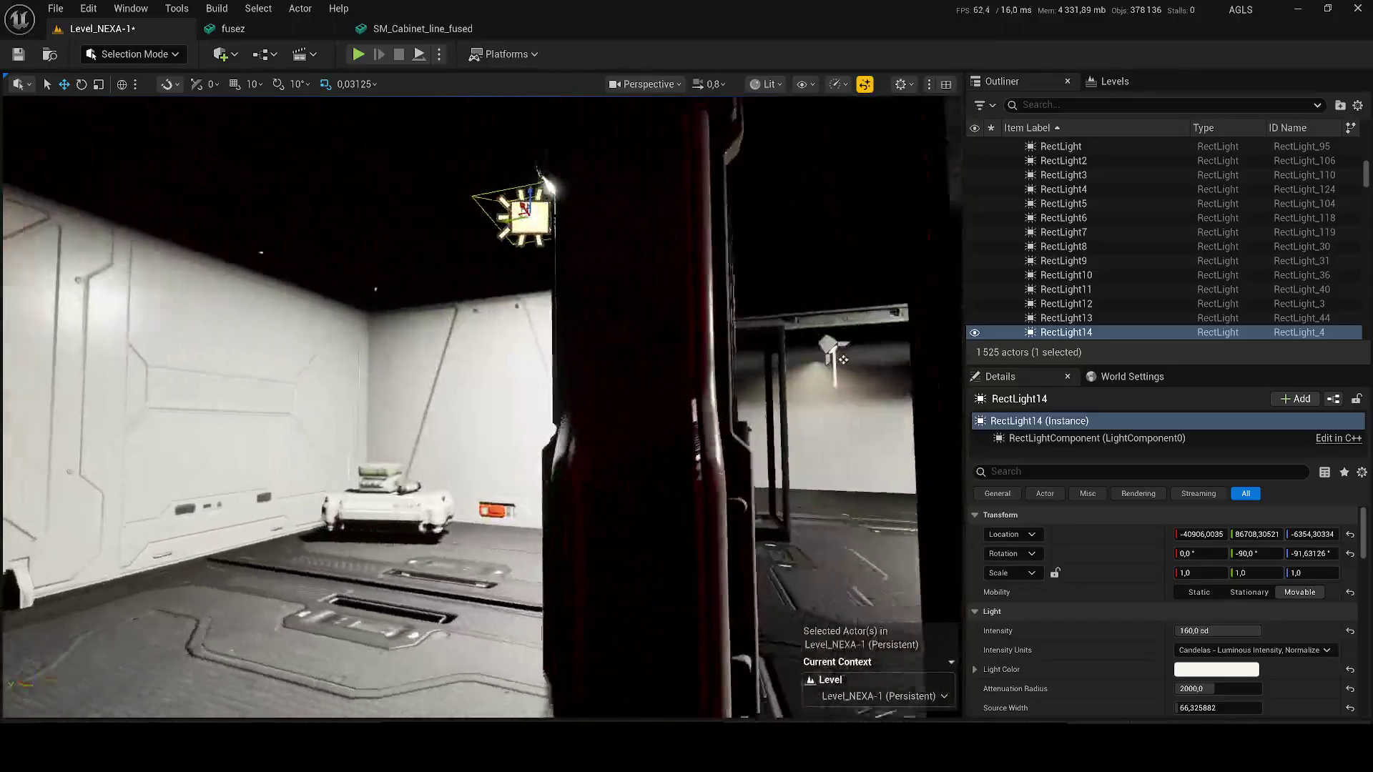
pyautogui.scroll(-2, 482, 408)
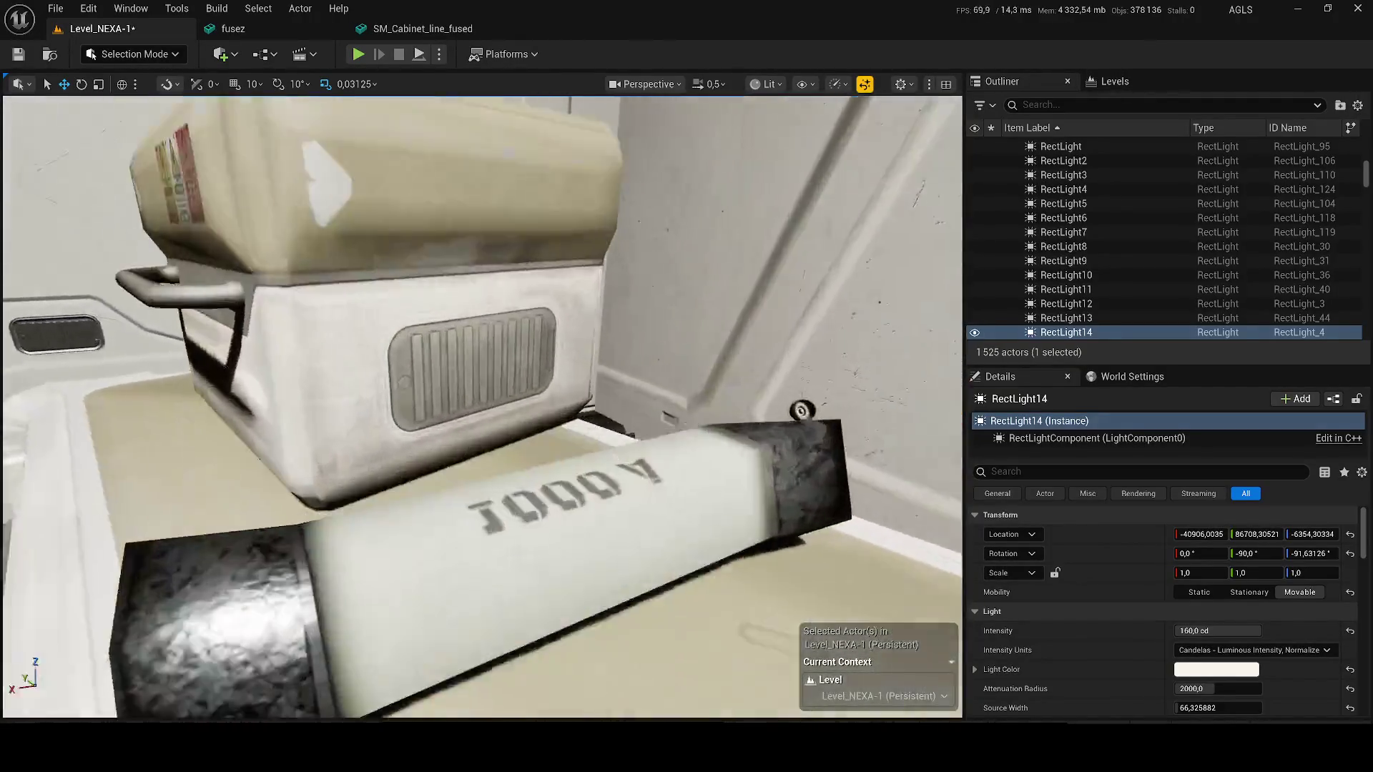
pyautogui.moveTo(483, 407)
pyautogui.mouseDown()
pyautogui.moveTo(483, 443)
pyautogui.moveTo(344, 429)
pyautogui.moveTo(429, 429)
pyautogui.moveTo(400, 343)
pyautogui.mouseUp()
pyautogui.scroll(2, 401, 343)
pyautogui.scroll(-3, 541, 356)
# - Save the level and all modified assets, including the listed material
pyautogui.hotkey('ctrl', 's')
pyautogui.moveTo(786, 547); pyautogui.dragTo(773, 548)
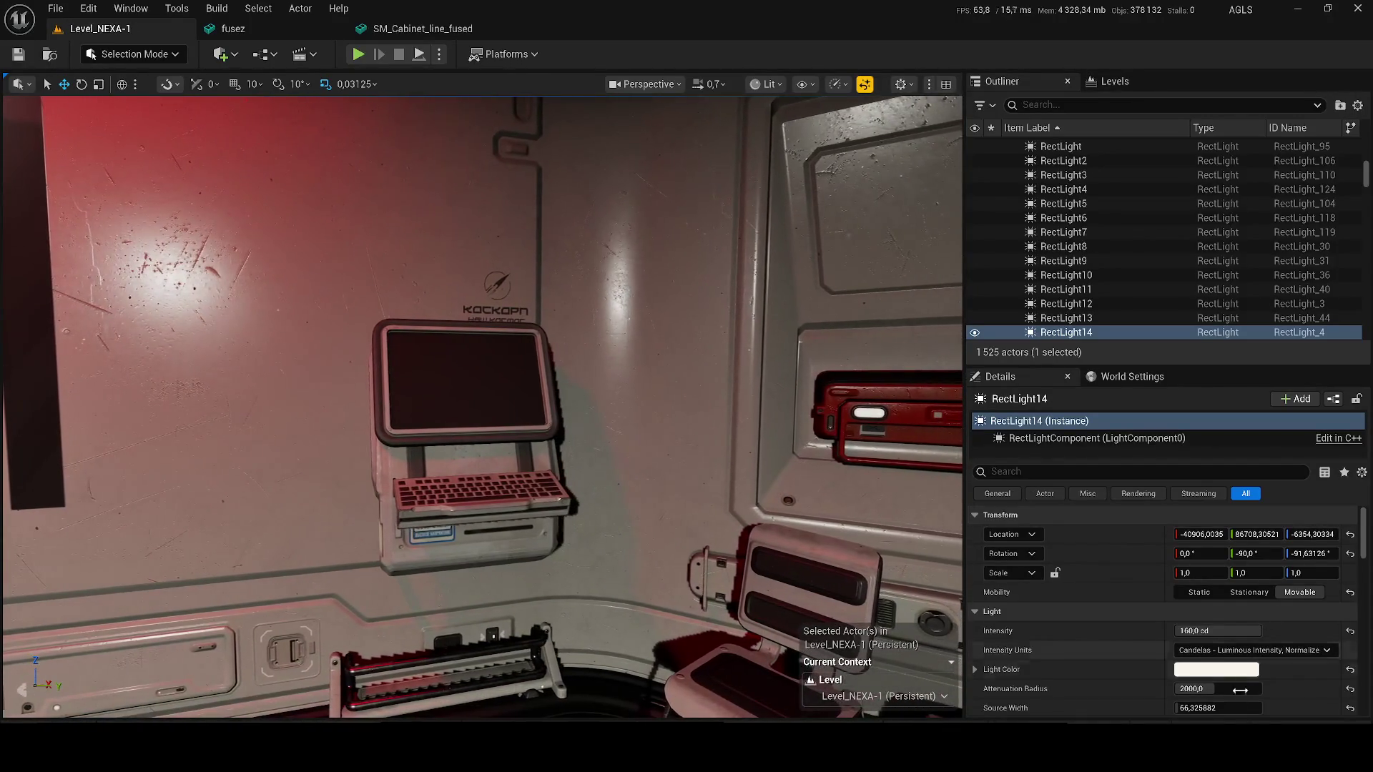
pyautogui.hotkey('ctrl', 'shift', 's')
pyautogui.click(785, 548)
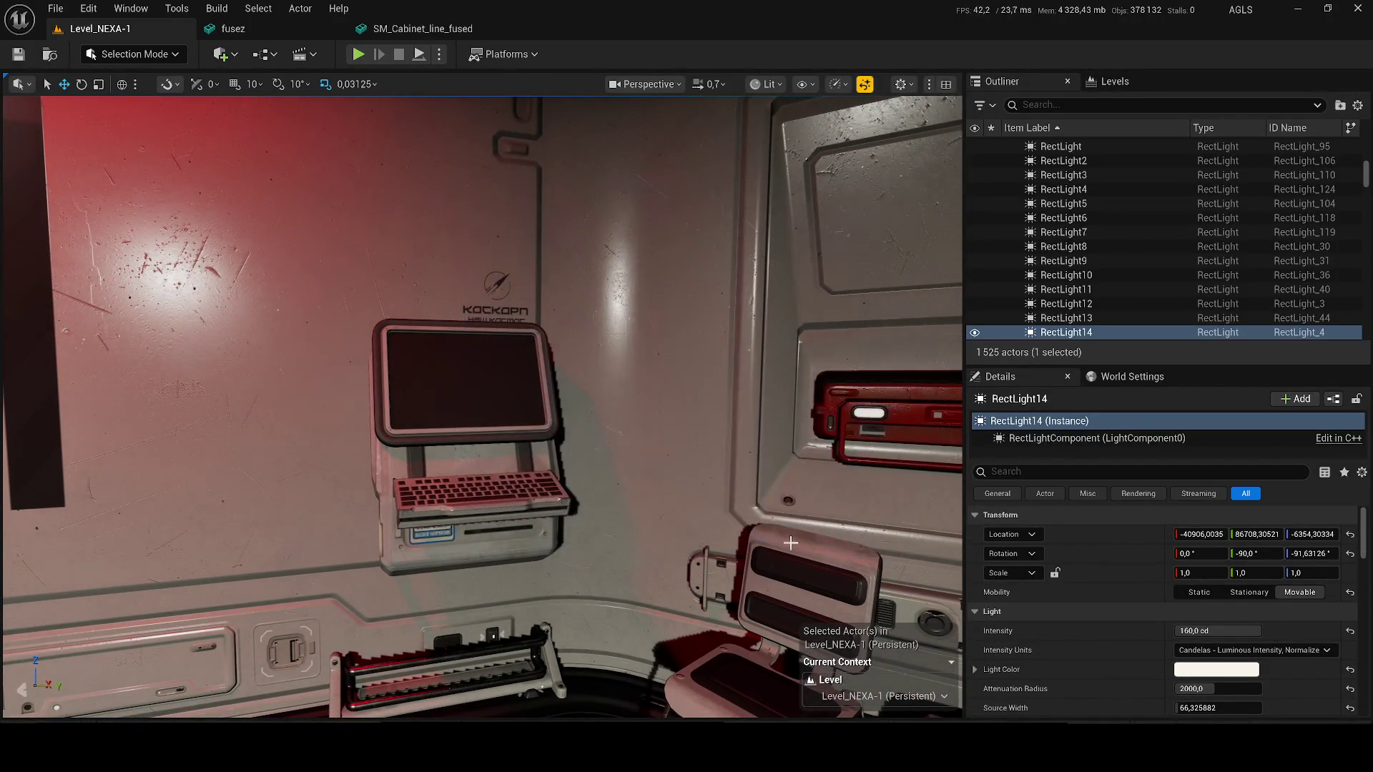
# - Clear the notifications and close the fusez and SM_Cabinet_line_fused asset tabs
pyautogui.press('super+a')
pyautogui.click(1321, 570)
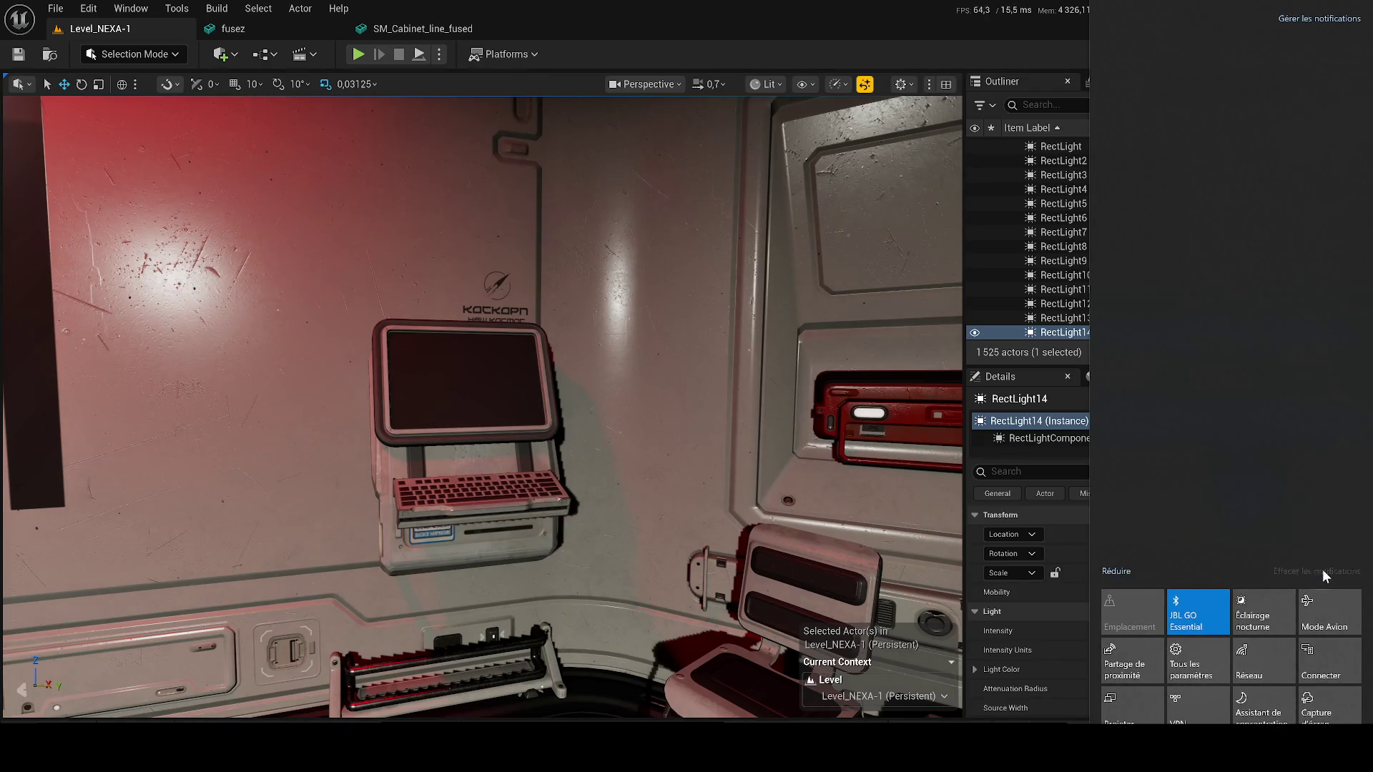
pyautogui.click(335, 29)
pyautogui.click(334, 29)
pyautogui.click(335, 28)
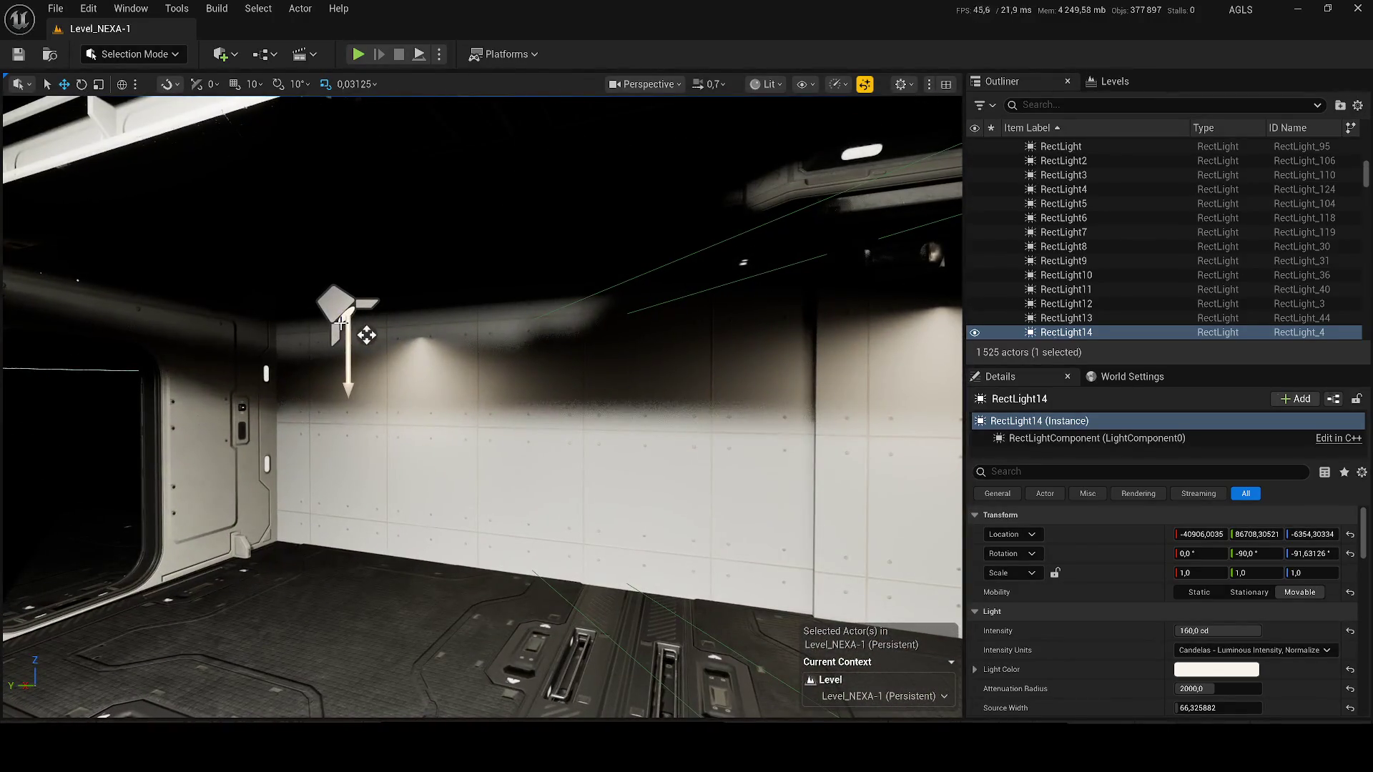
# - Delete the overlapping spot light and SpotLight12, then save the level
pyautogui.click(338, 322)
pyautogui.press('Delete')
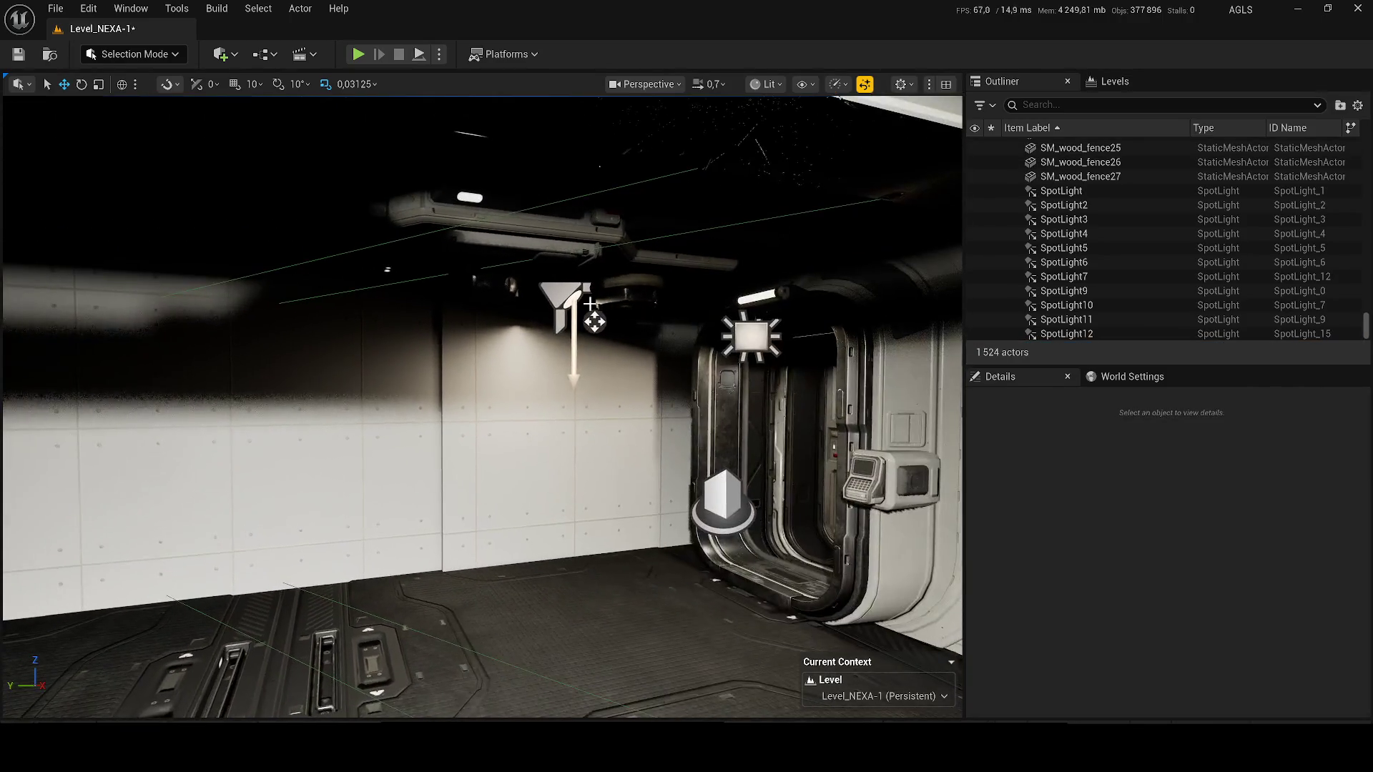
pyautogui.click(586, 304)
pyautogui.press('Delete')
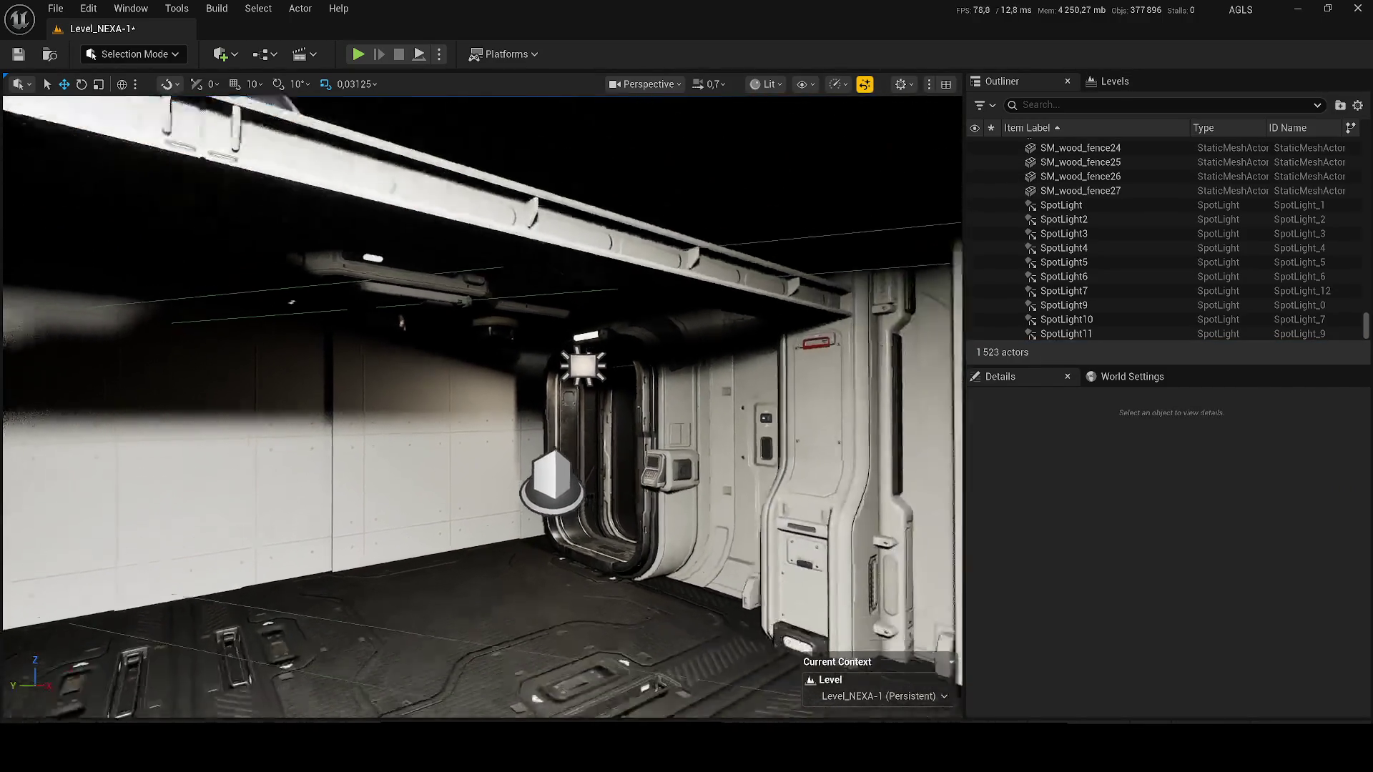
pyautogui.hotkey('ctrl', 's')
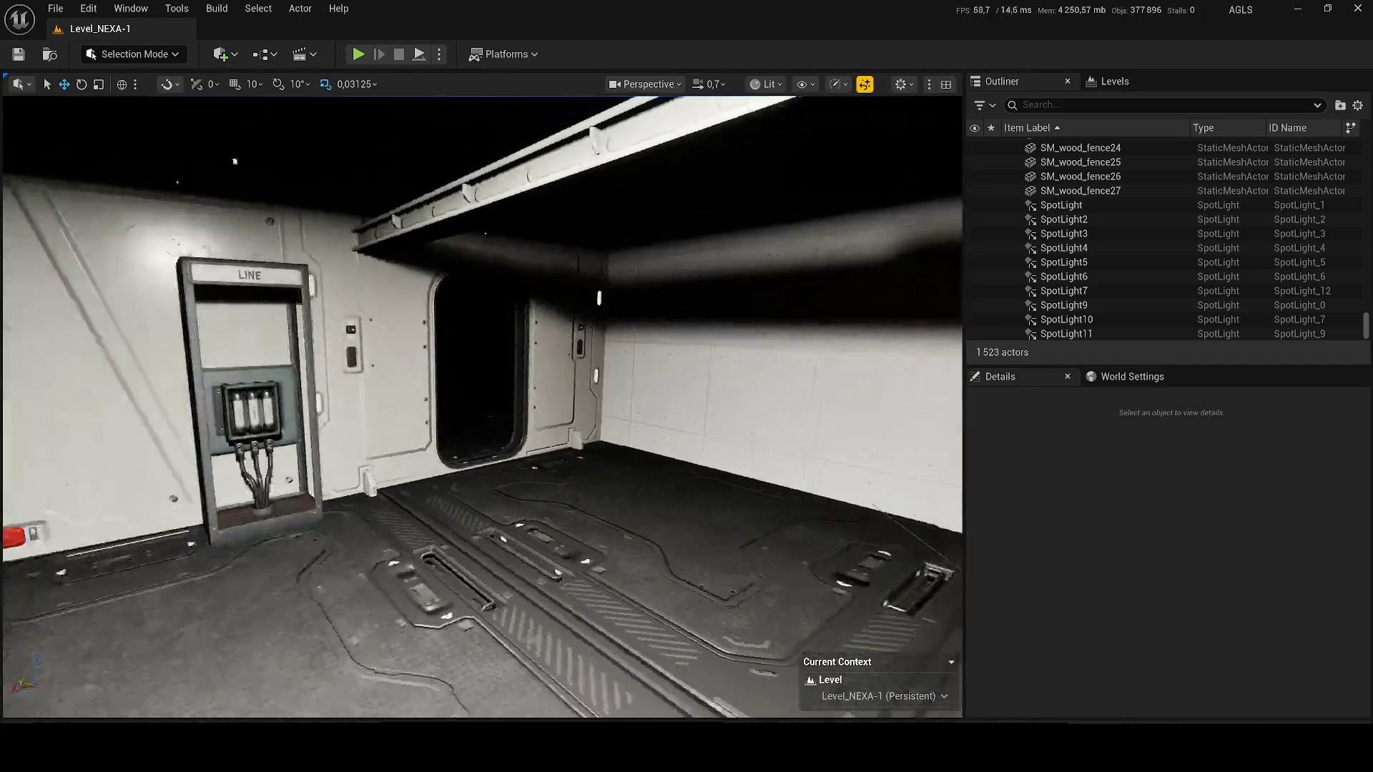
# - Toggle RectLight12's visibility off and on to check its lighting, then show the Content Drawer
pyautogui.moveTo(478, 260); pyautogui.dragTo(429, 248)
pyautogui.click(478, 259)
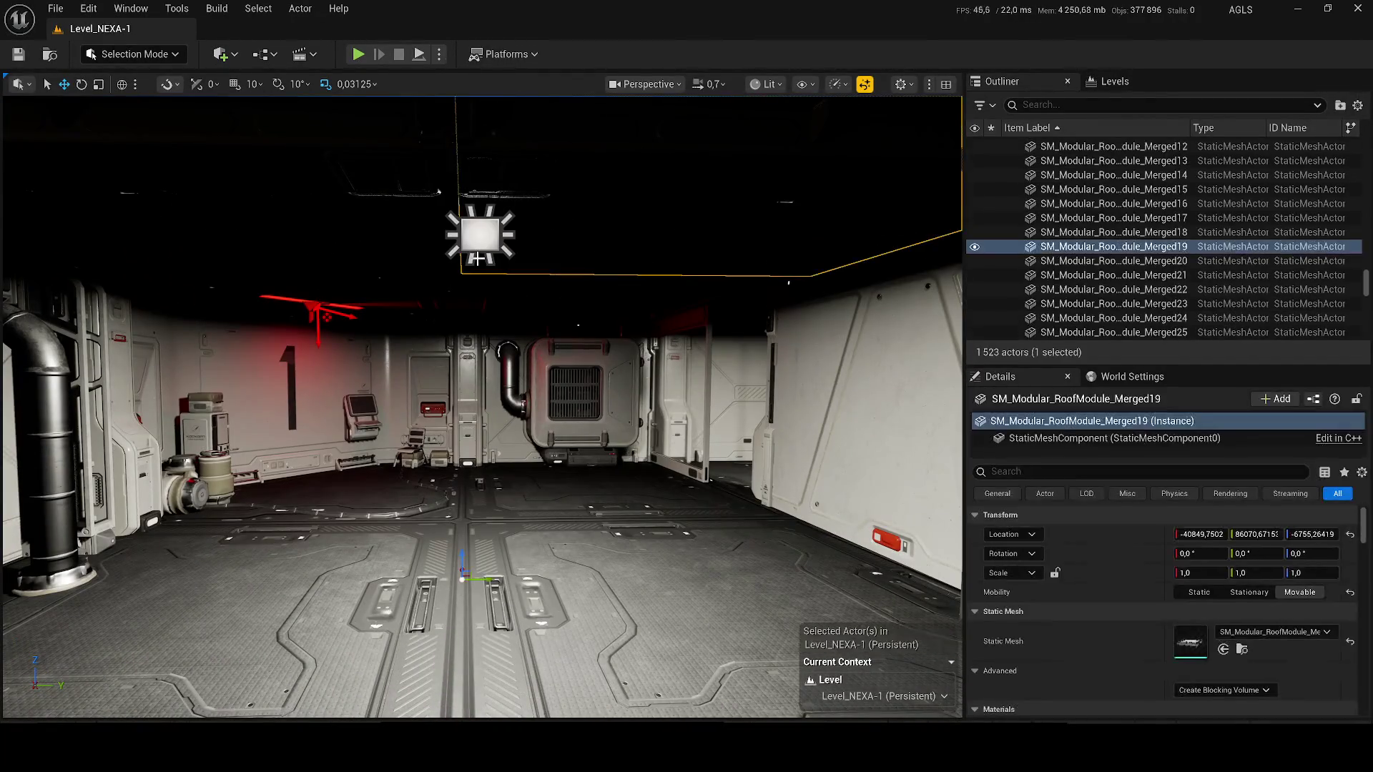
pyautogui.click(451, 222)
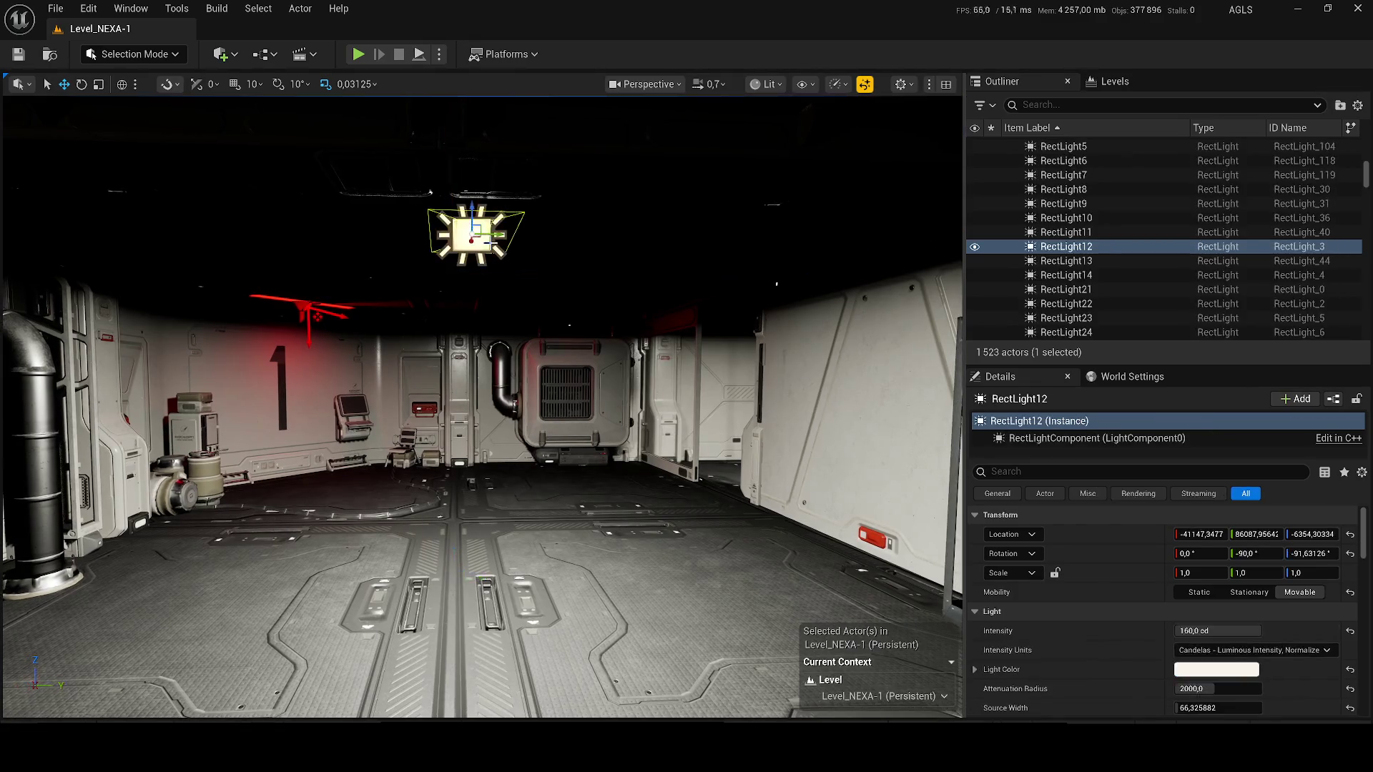
pyautogui.click(975, 246)
pyautogui.click(975, 246)
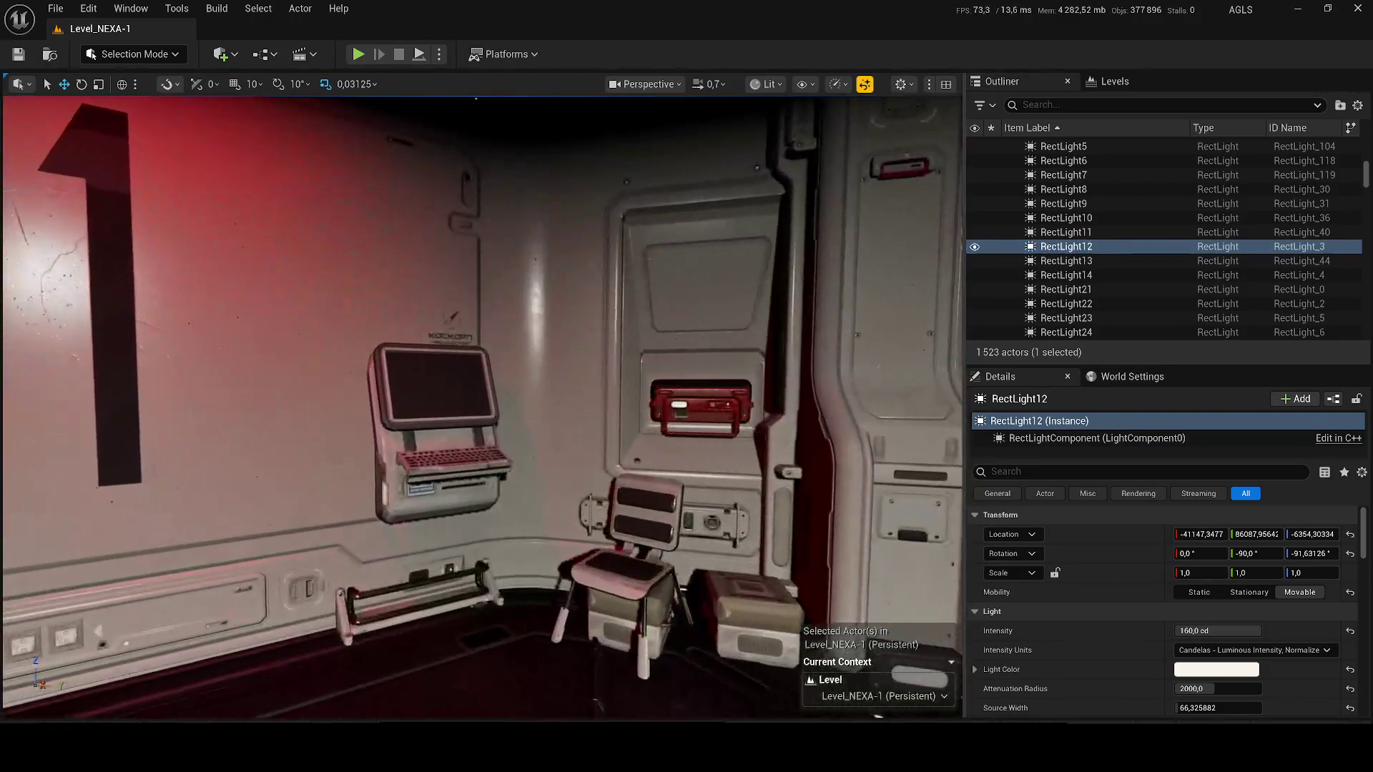
pyautogui.hotkey('ctrl', 'space')
pyautogui.click(677, 505)
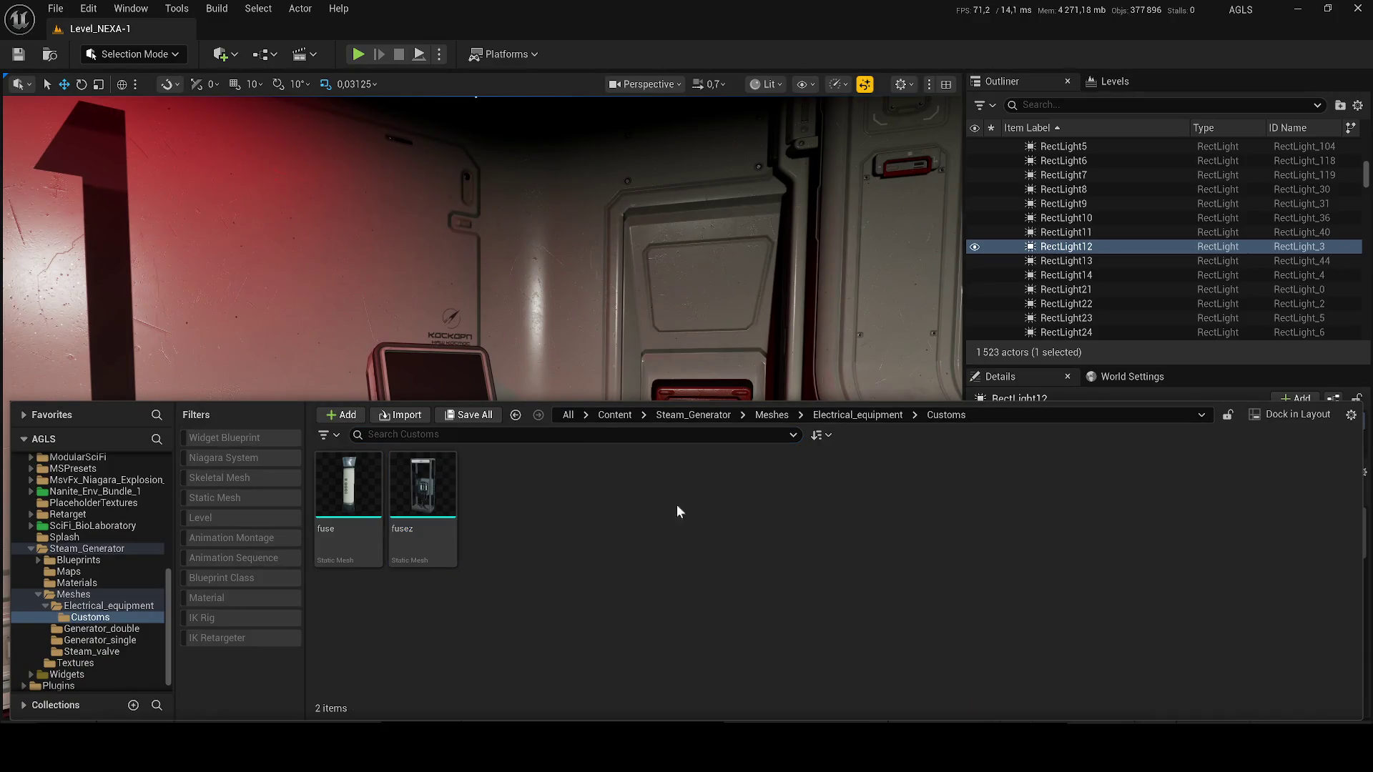
# - Search from the Content root for 'screen' to list 14 matches, then close the drawer
pyautogui.click(615, 416)
pyautogui.click(615, 434)
pyautogui.write('screen')
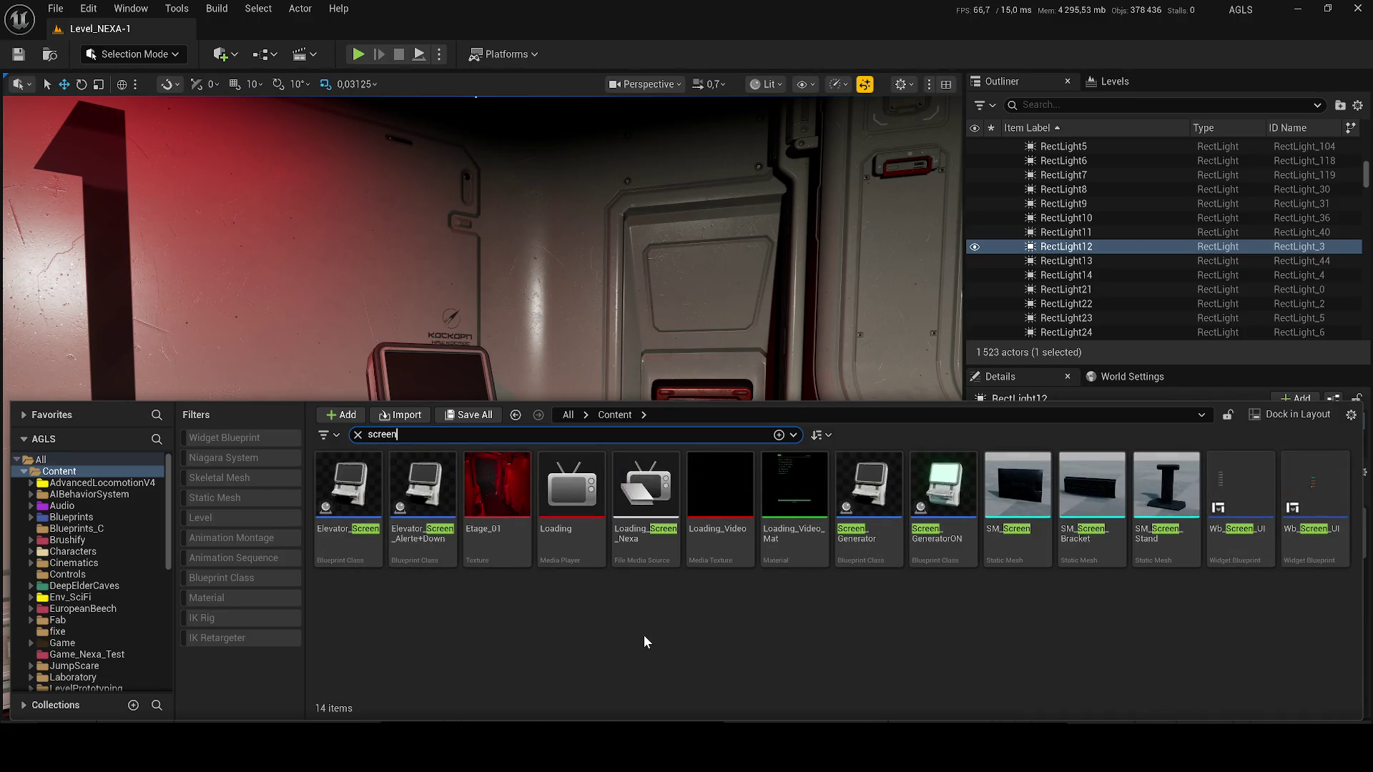
pyautogui.moveTo(865, 532)
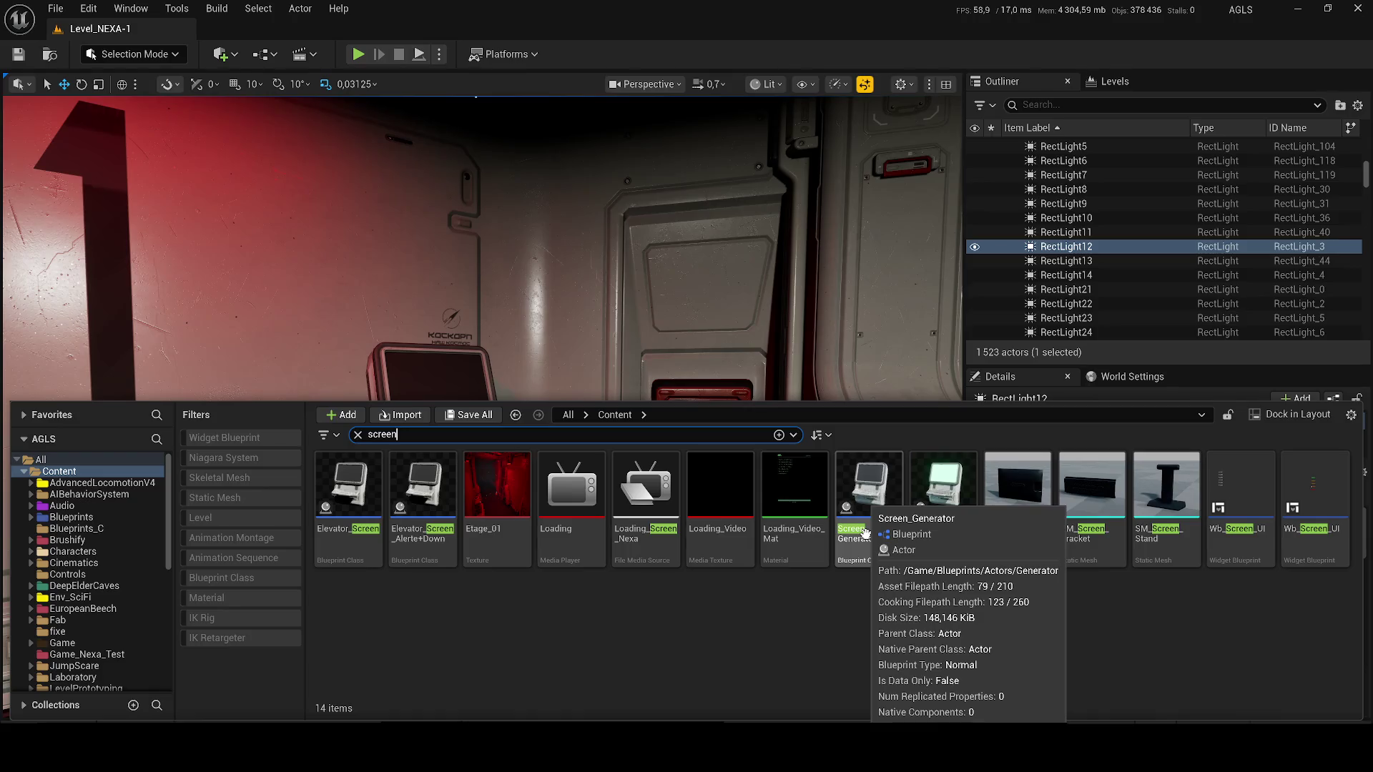
pyautogui.press('XF86AudioLowerVolume')
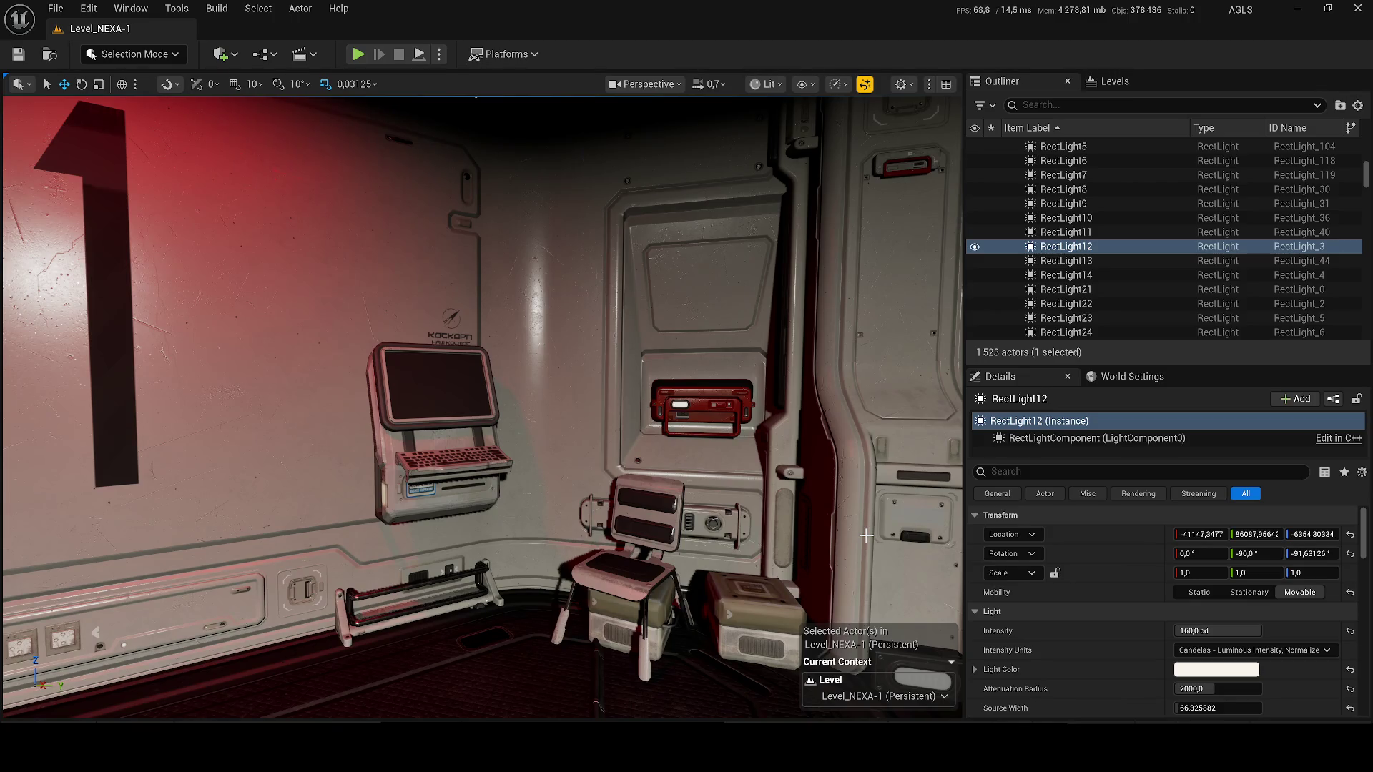
# - Reopen the Content Drawer with the 'screen' search results
pyautogui.hotkey('ctrl', 'space')
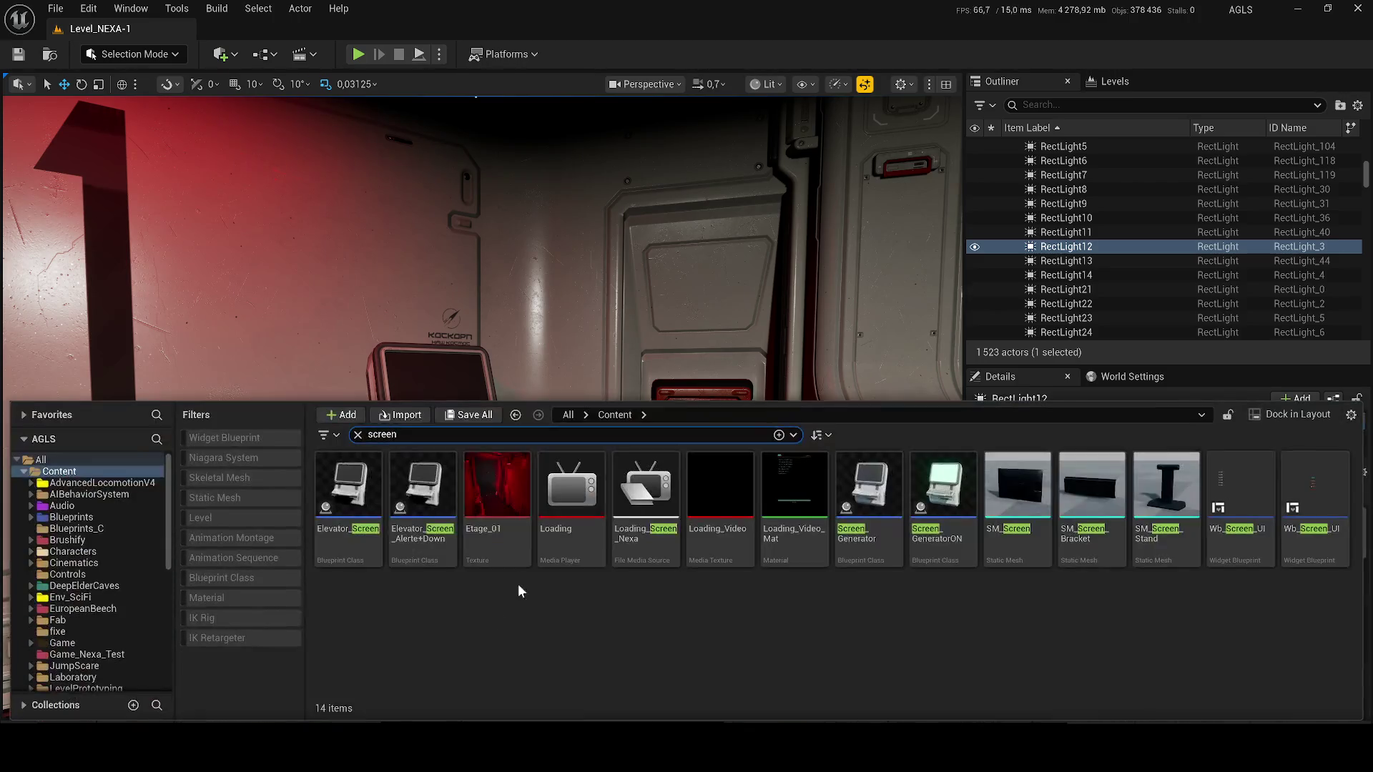
# - Open Elevator_Screen, inspect its EventGraph and Viewport, then return to Level_NEXA-1
pyautogui.doubleClick(344, 507)
pyautogui.moveTo(162, 484)
pyautogui.mouseDown()
pyautogui.moveTo(281, 95)
pyautogui.moveTo(426, 104)
pyautogui.moveTo(393, 84)
pyautogui.mouseUp()
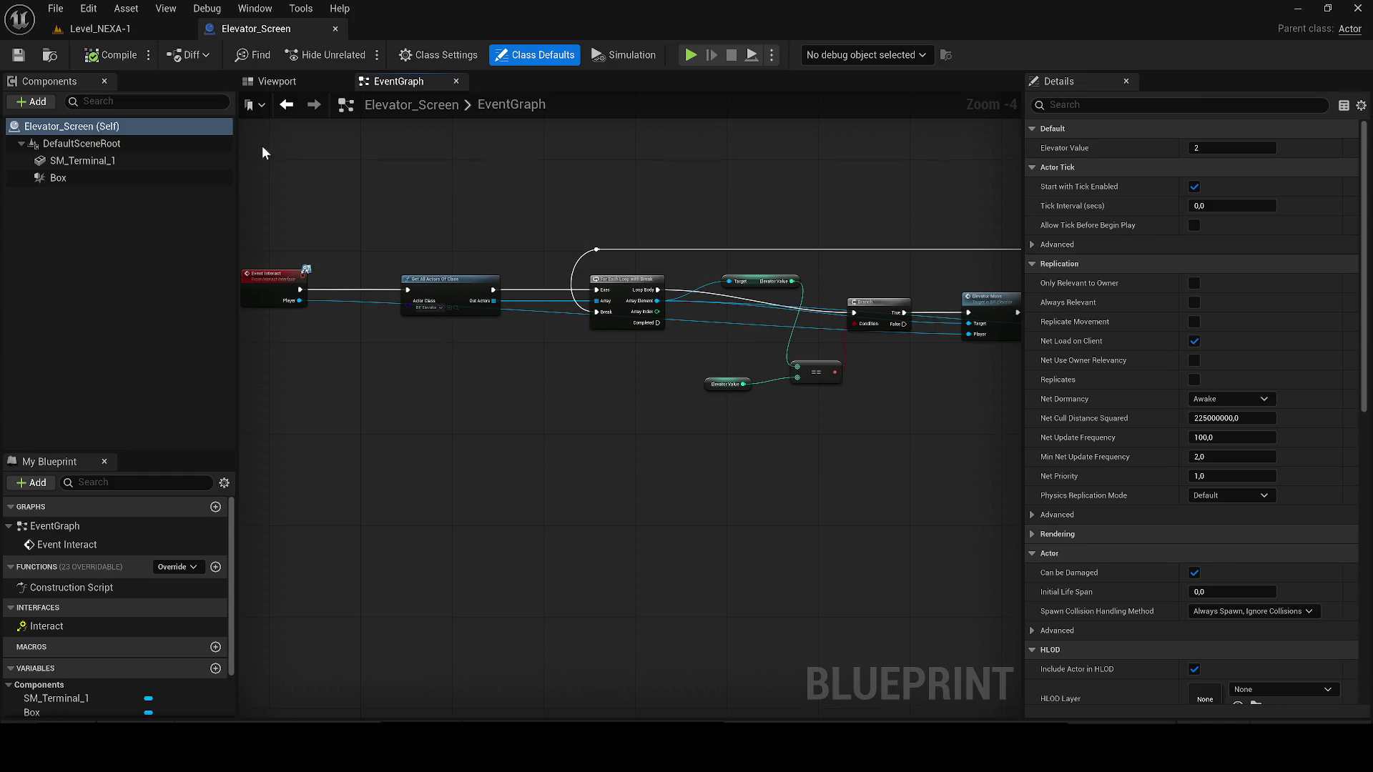
pyautogui.click(263, 82)
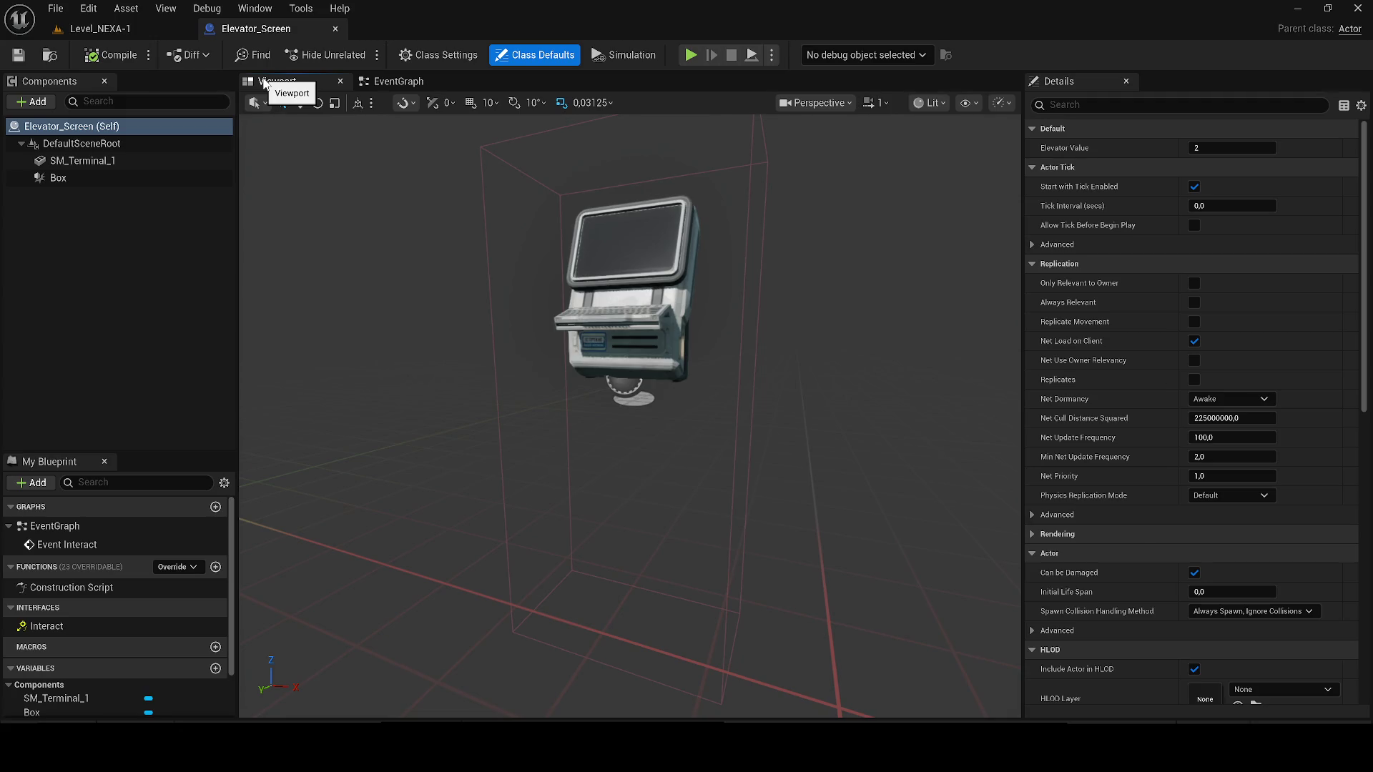
pyautogui.click(100, 29)
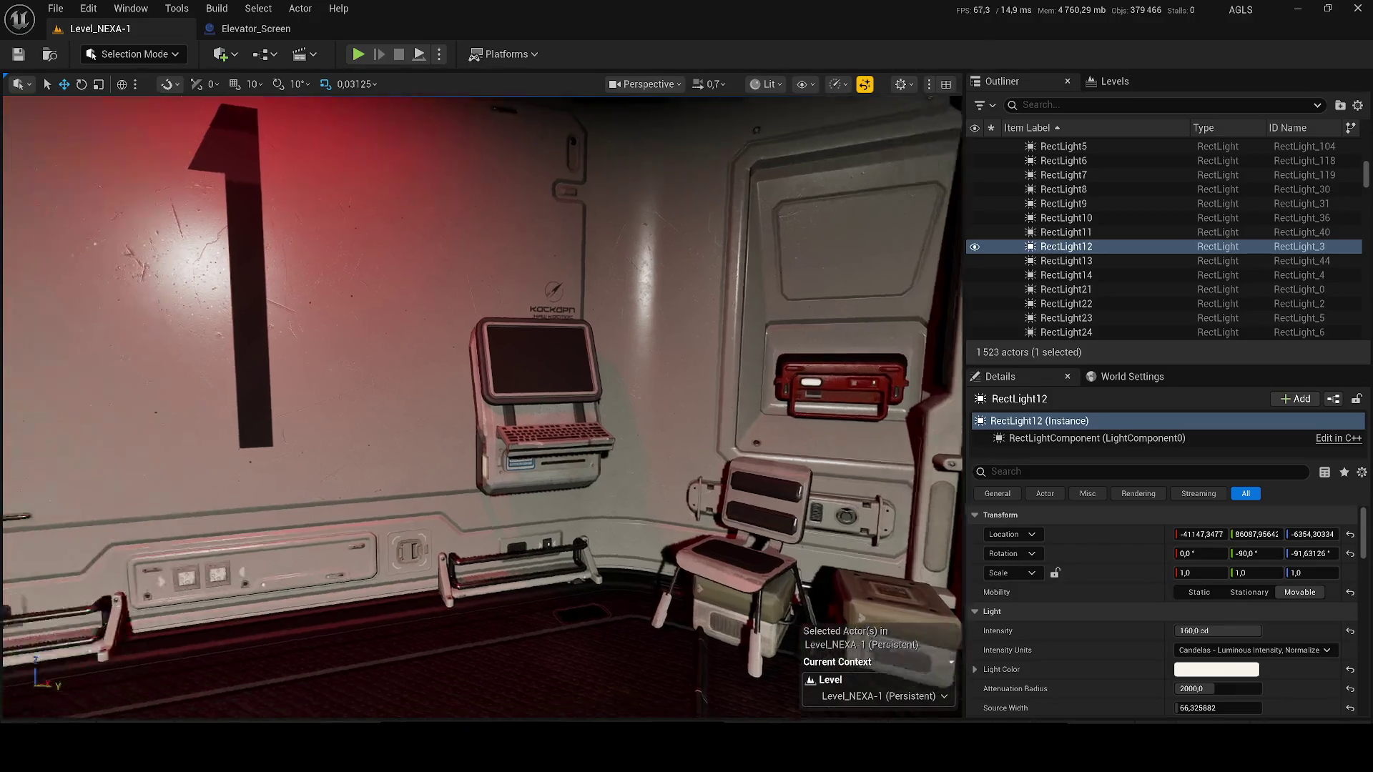
pyautogui.press('f')
pyautogui.hotkey('ctrl', 'space')
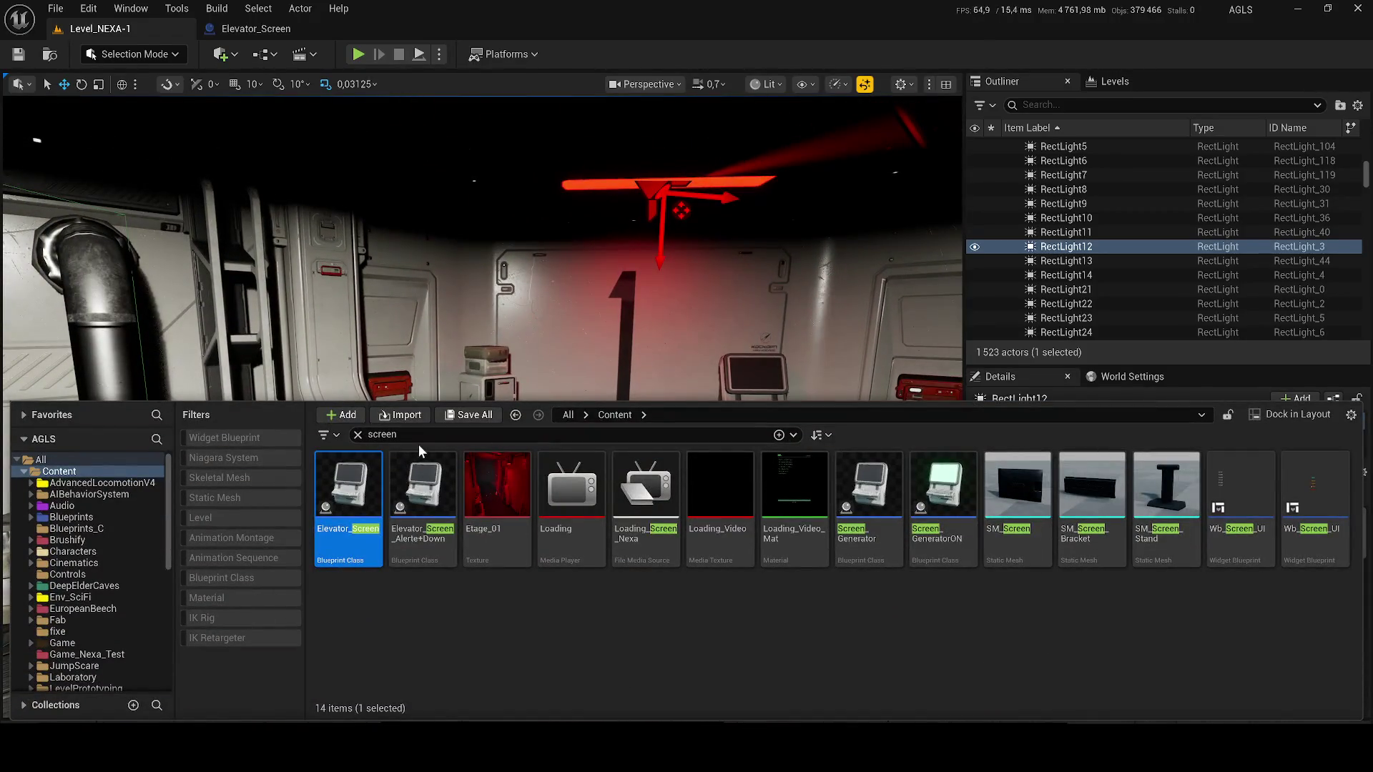
# - Replace the search with 'mapss', open the Main_Mapss level, and save modified content
pyautogui.click(357, 435)
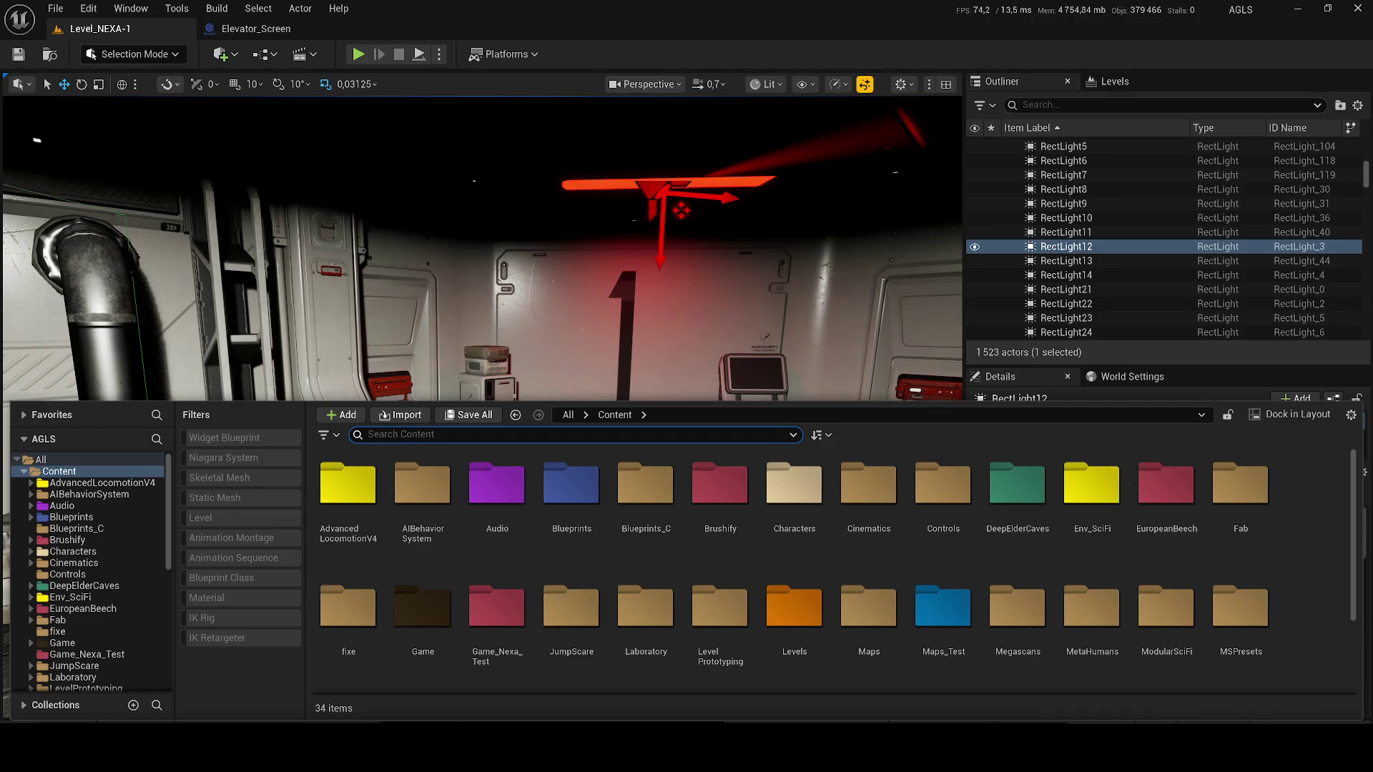
pyautogui.write('mapss')
pyautogui.click(366, 529)
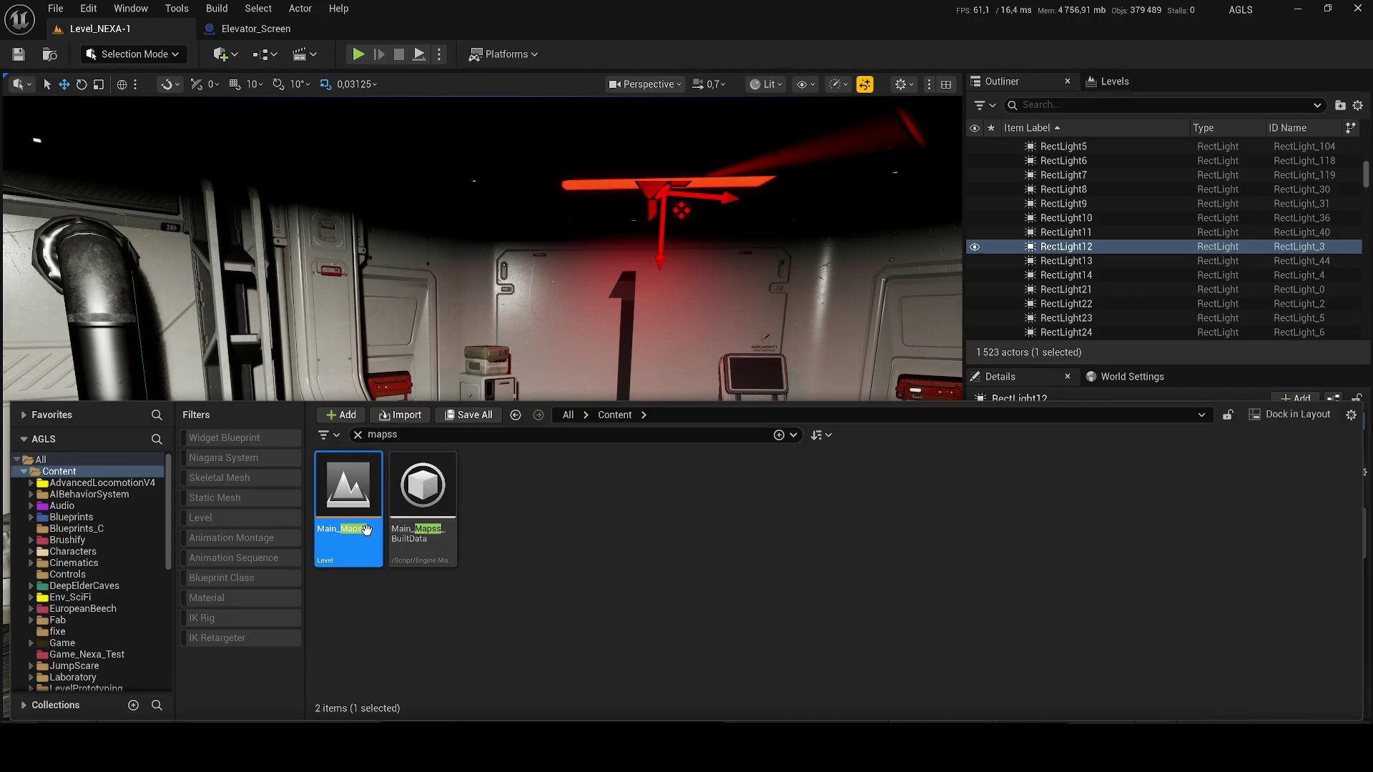
pyautogui.doubleClick(366, 529)
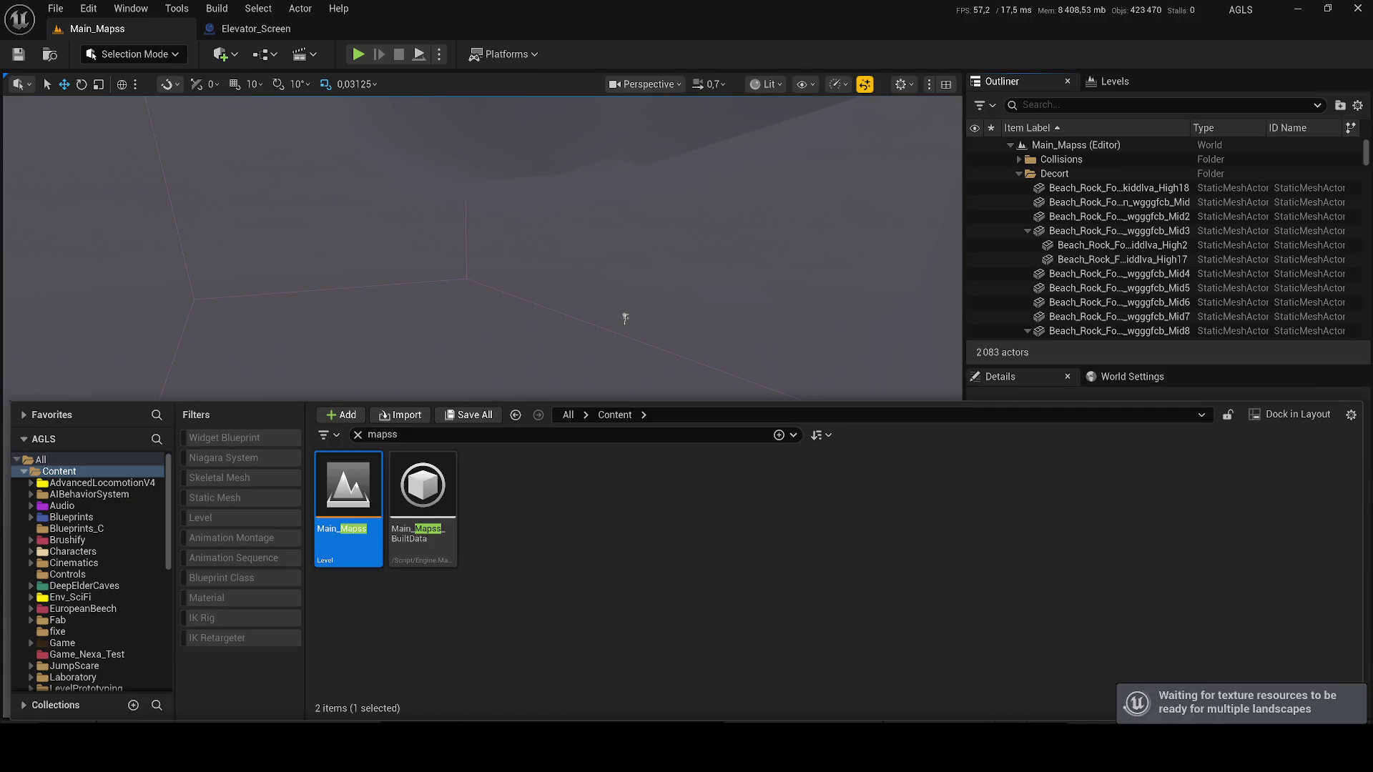
pyautogui.hotkey('ctrl', 'shift', 's')
# - Confirm saving the selected assets and fly the camera past the red portal
pyautogui.click(788, 537)
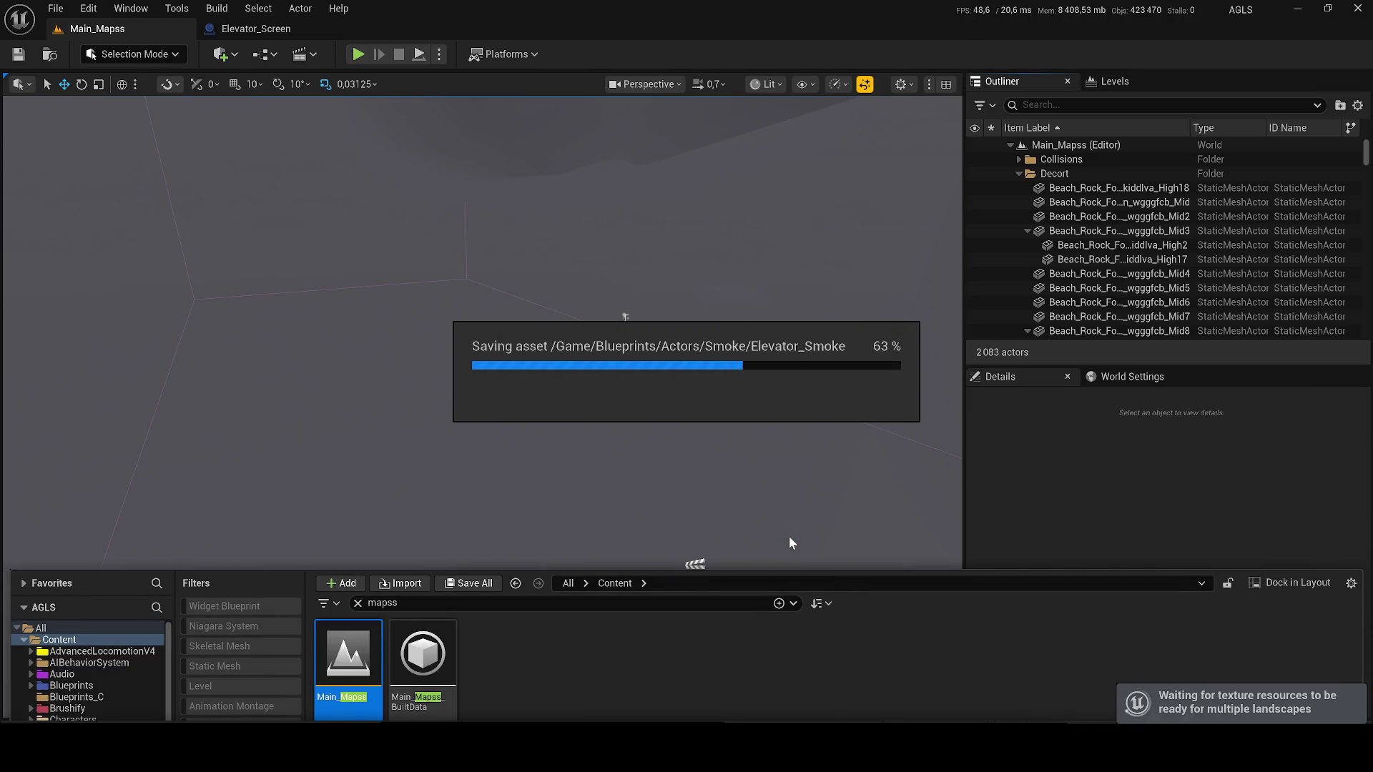
pyautogui.rightClick(508, 339)
pyautogui.scroll(2, 508, 339)
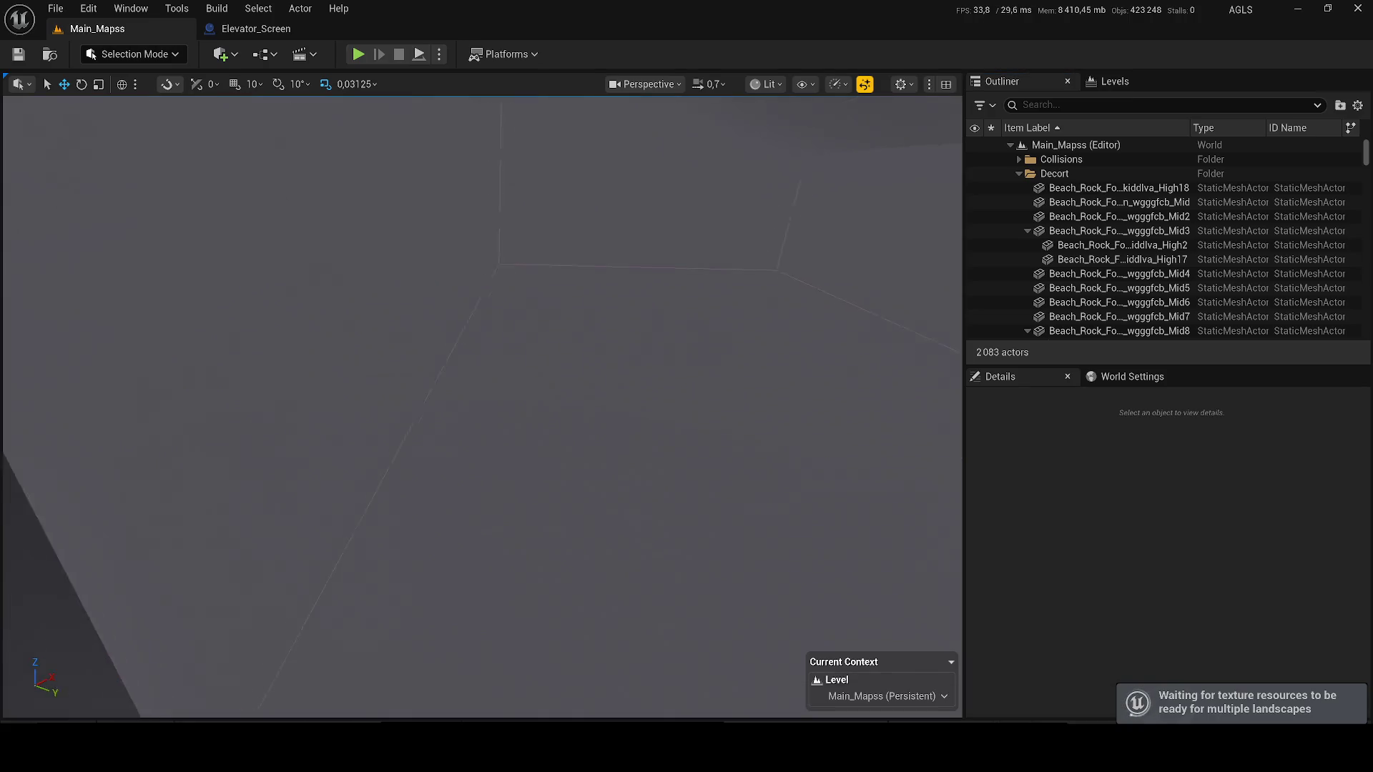
pyautogui.scroll(2, 508, 339)
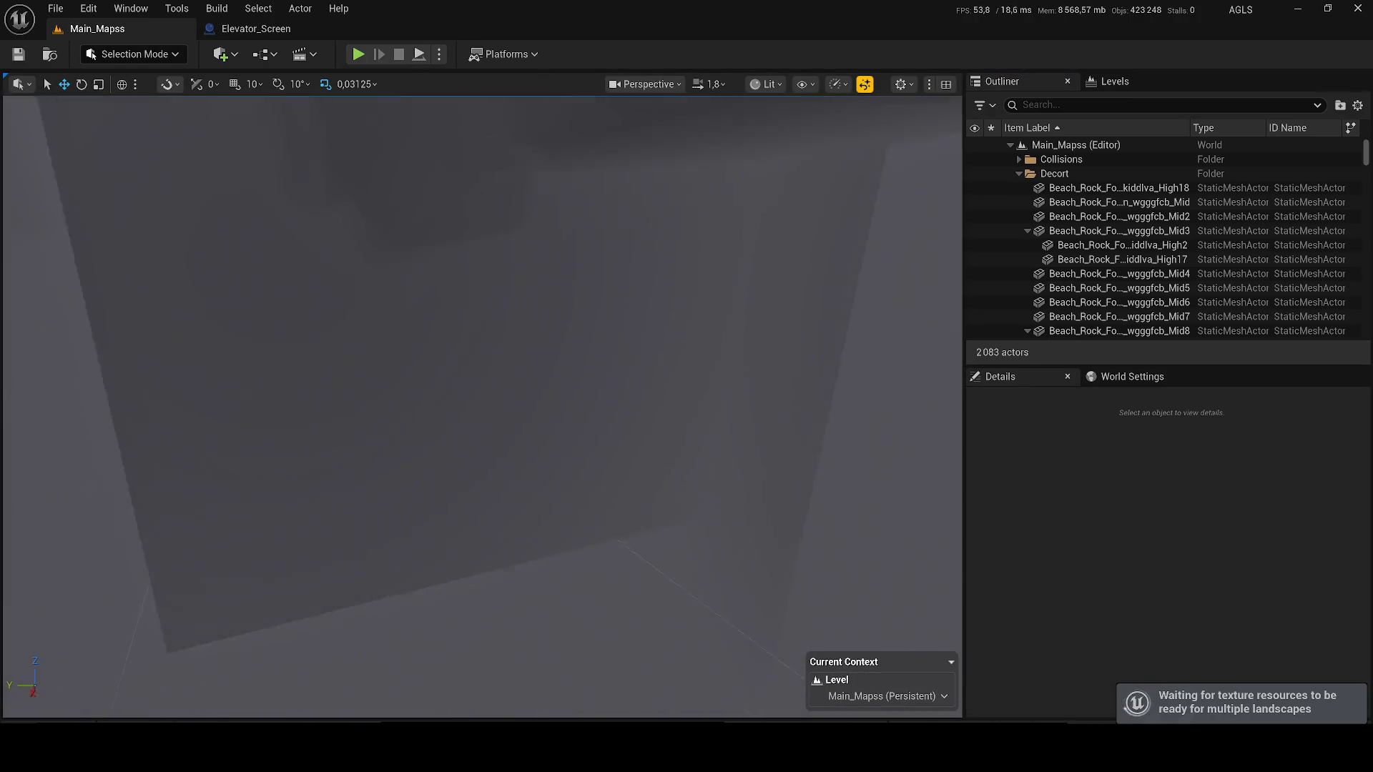
pyautogui.press('w')
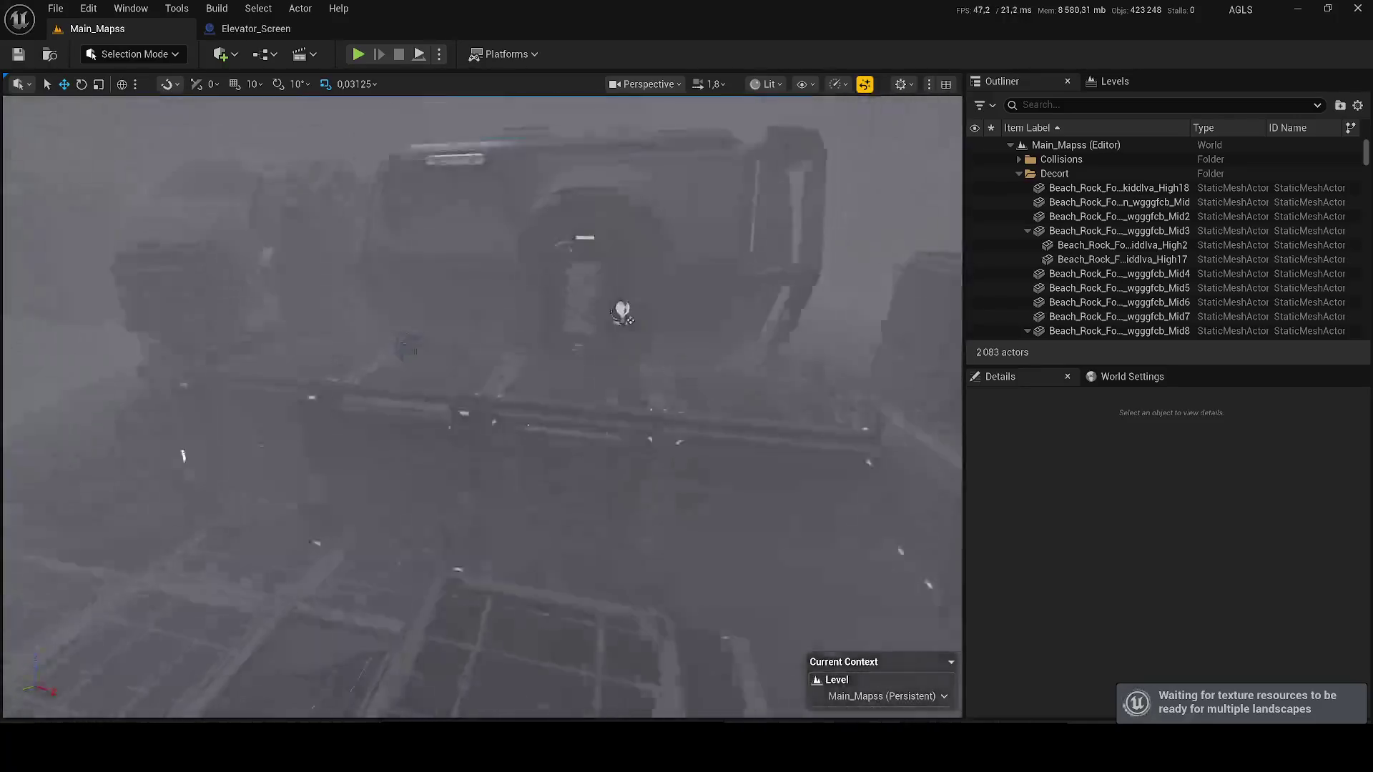
pyautogui.scroll(-2, 509, 339)
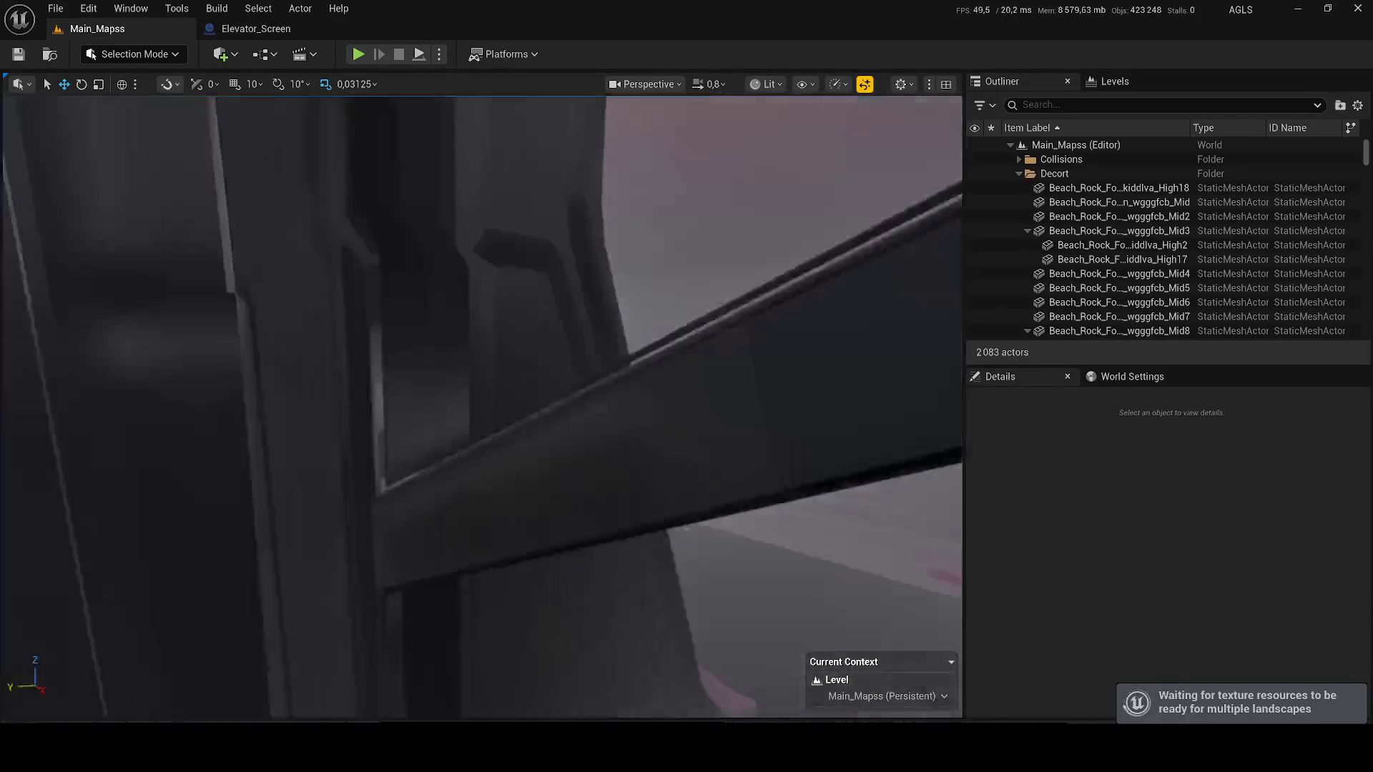
pyautogui.press('w')
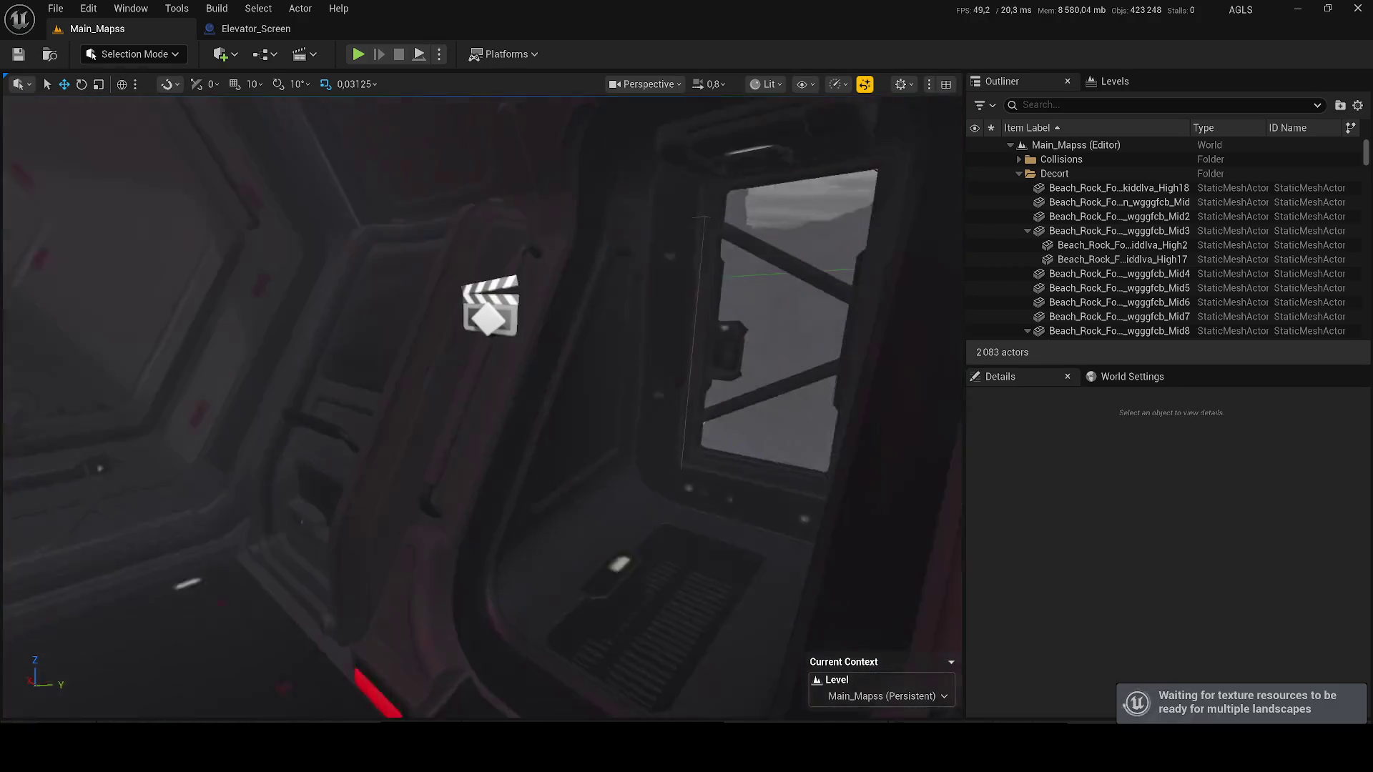
# - Set viewport scalability Textures to Medium, fly to the hatch, and start Play In Editor
pyautogui.click(837, 84)
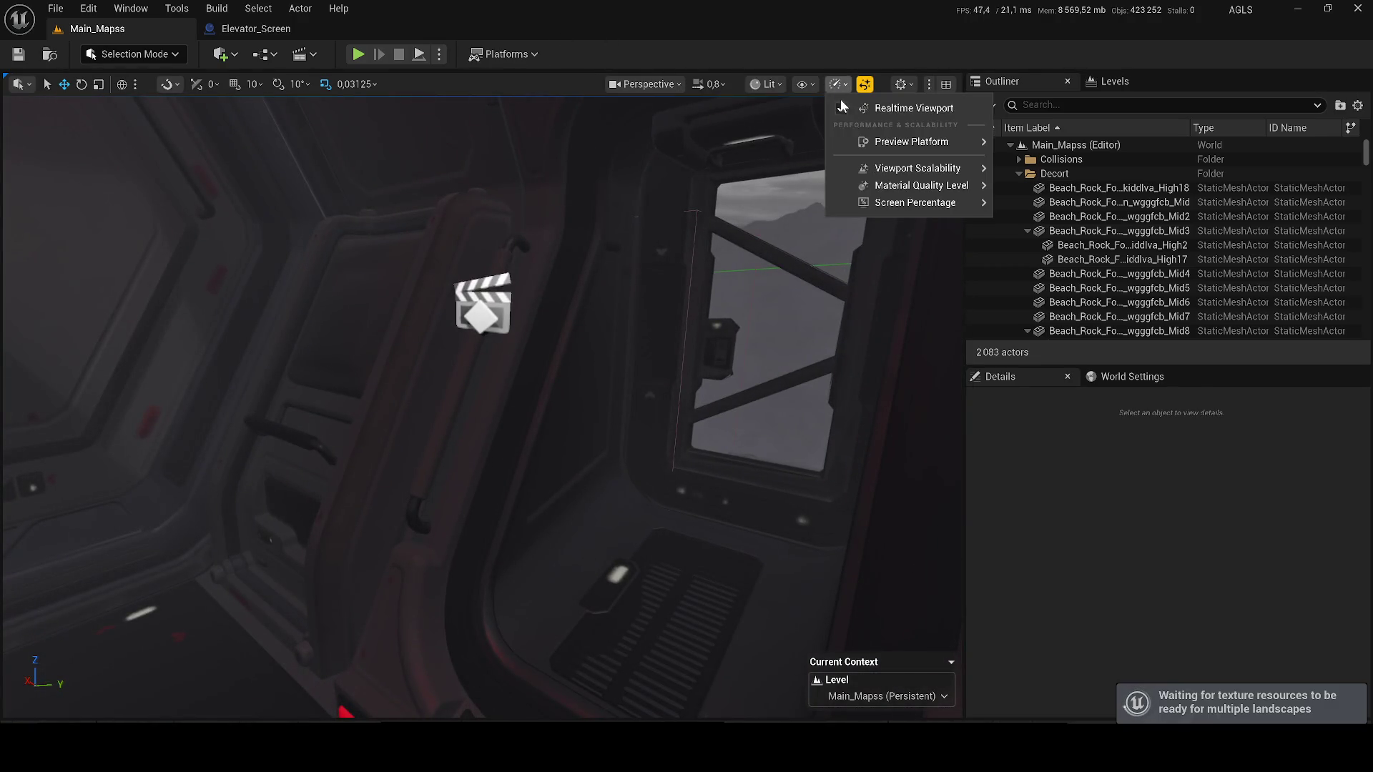
pyautogui.moveTo(913, 169)
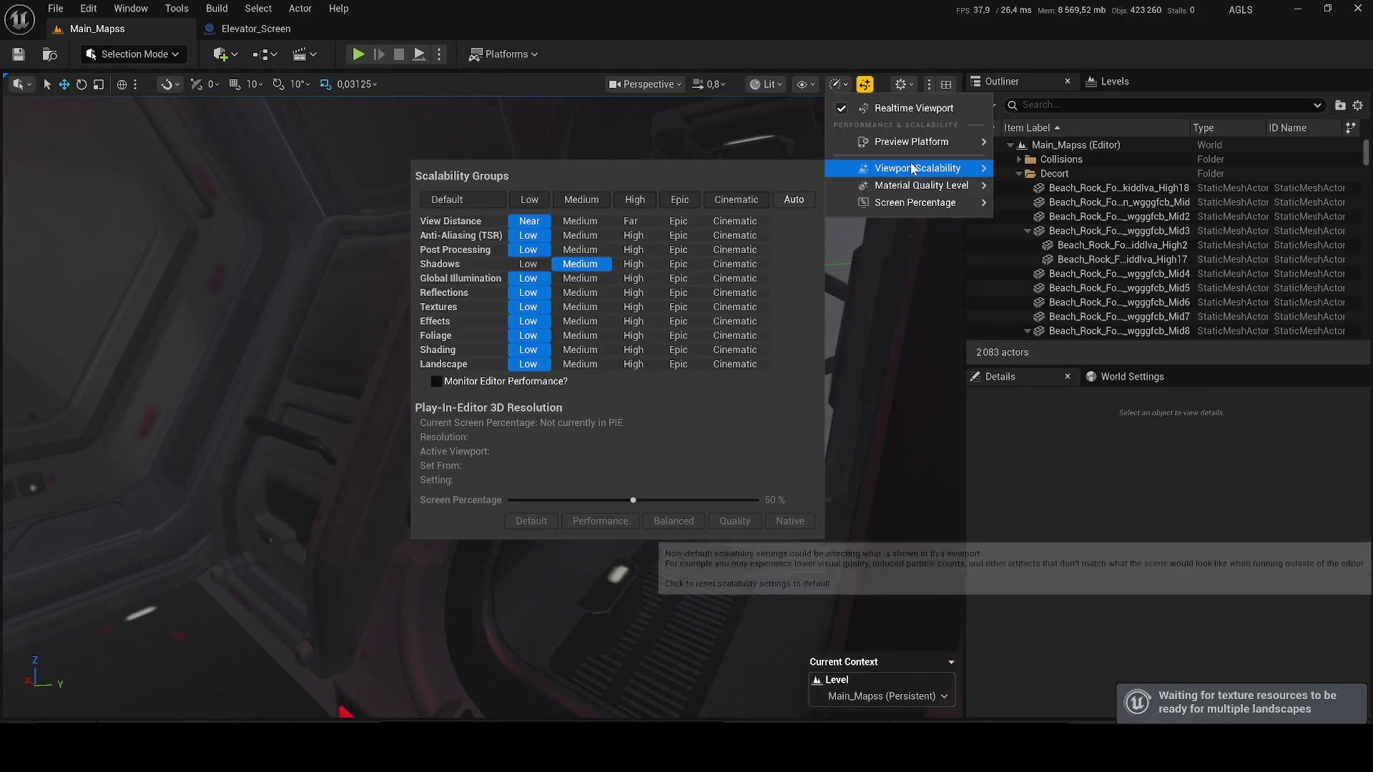
pyautogui.click(605, 307)
pyautogui.rightClick(704, 612)
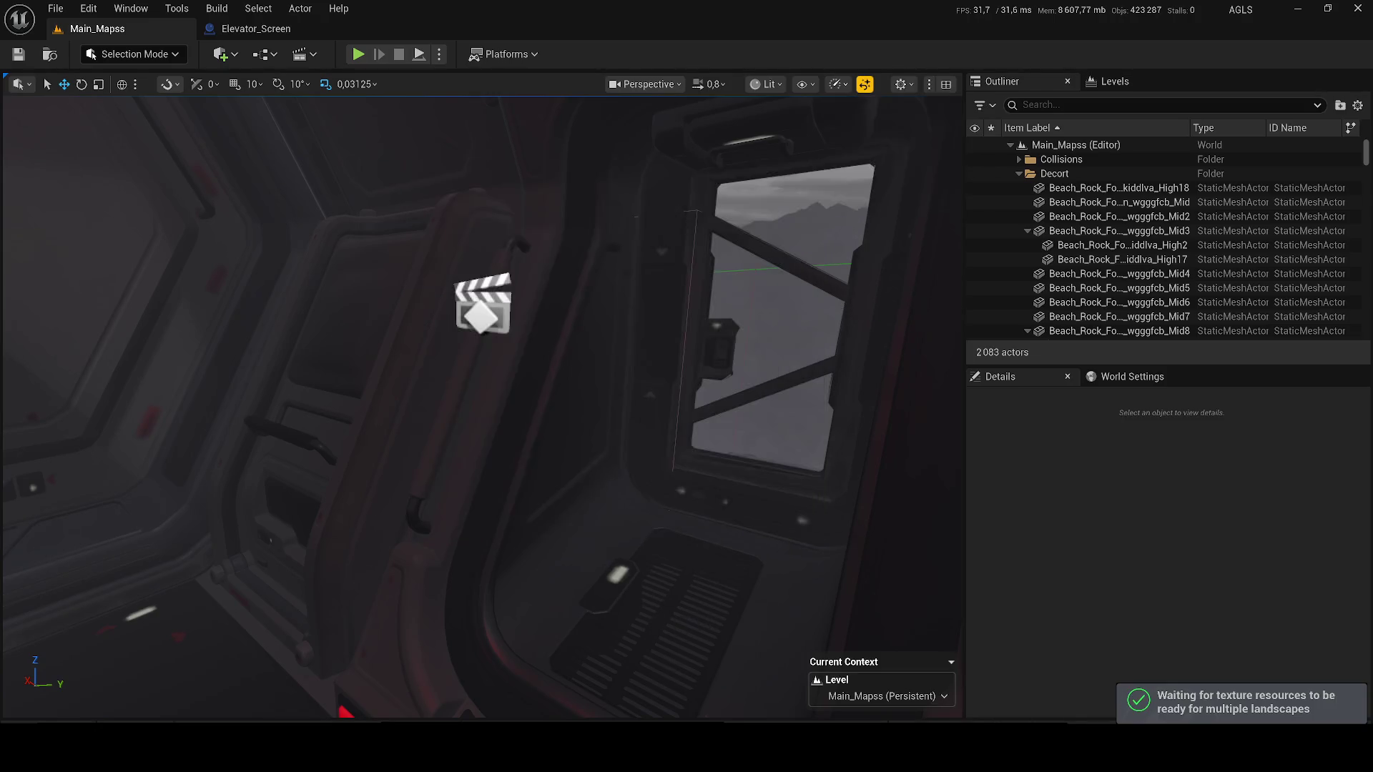
pyautogui.moveTo(490, 350); pyautogui.dragTo(490, 350)
pyautogui.click(358, 54)
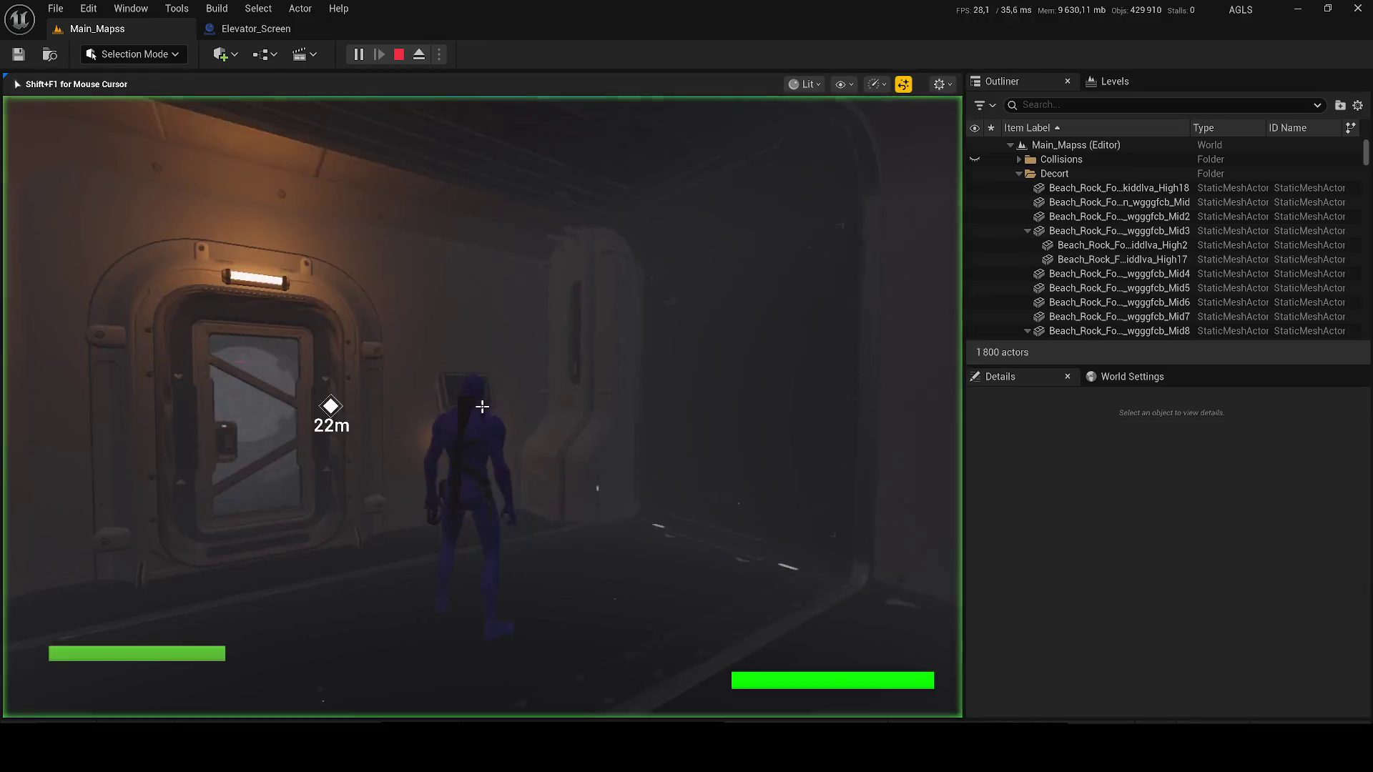
# - Walk to the elevator terminal, open its menu, choose SORTIR, and stop playing
pyautogui.press('a')
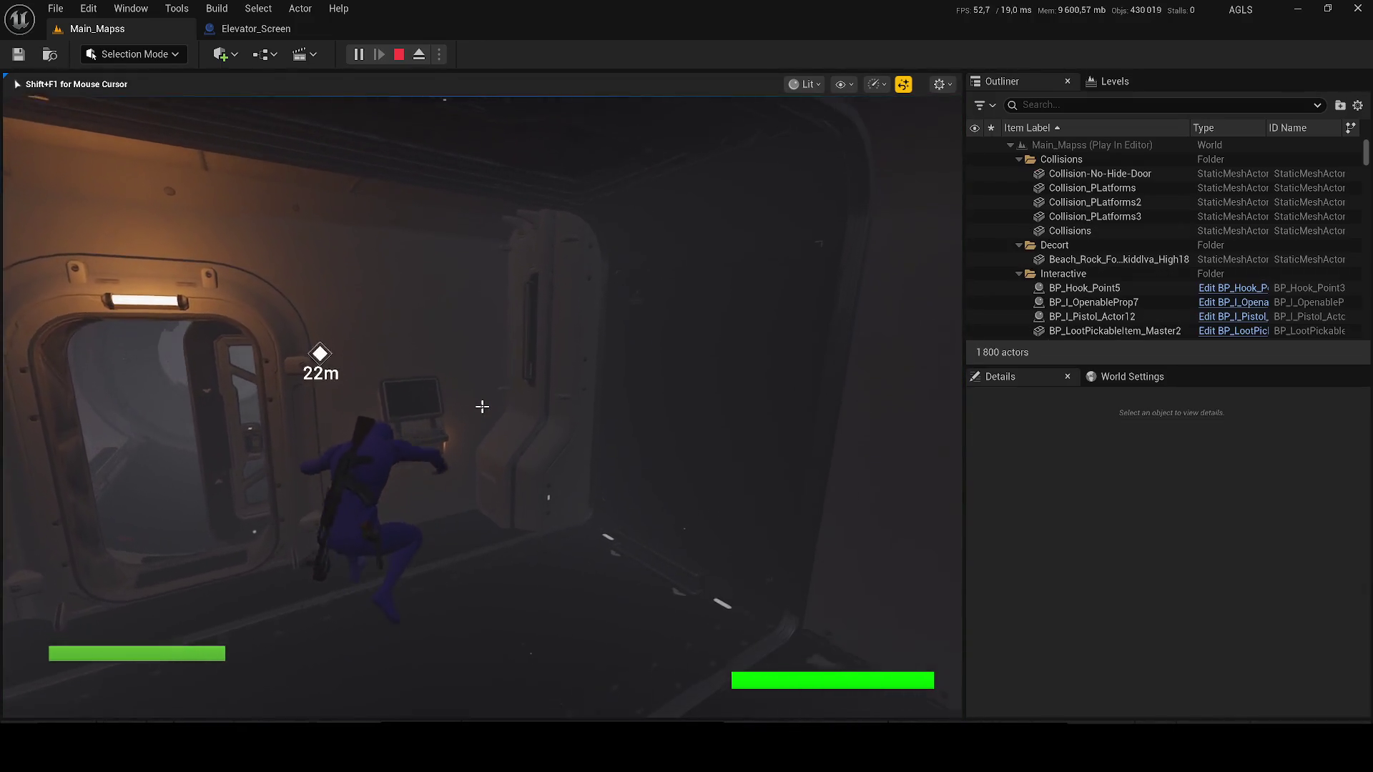
pyautogui.press('w')
pyautogui.press('e')
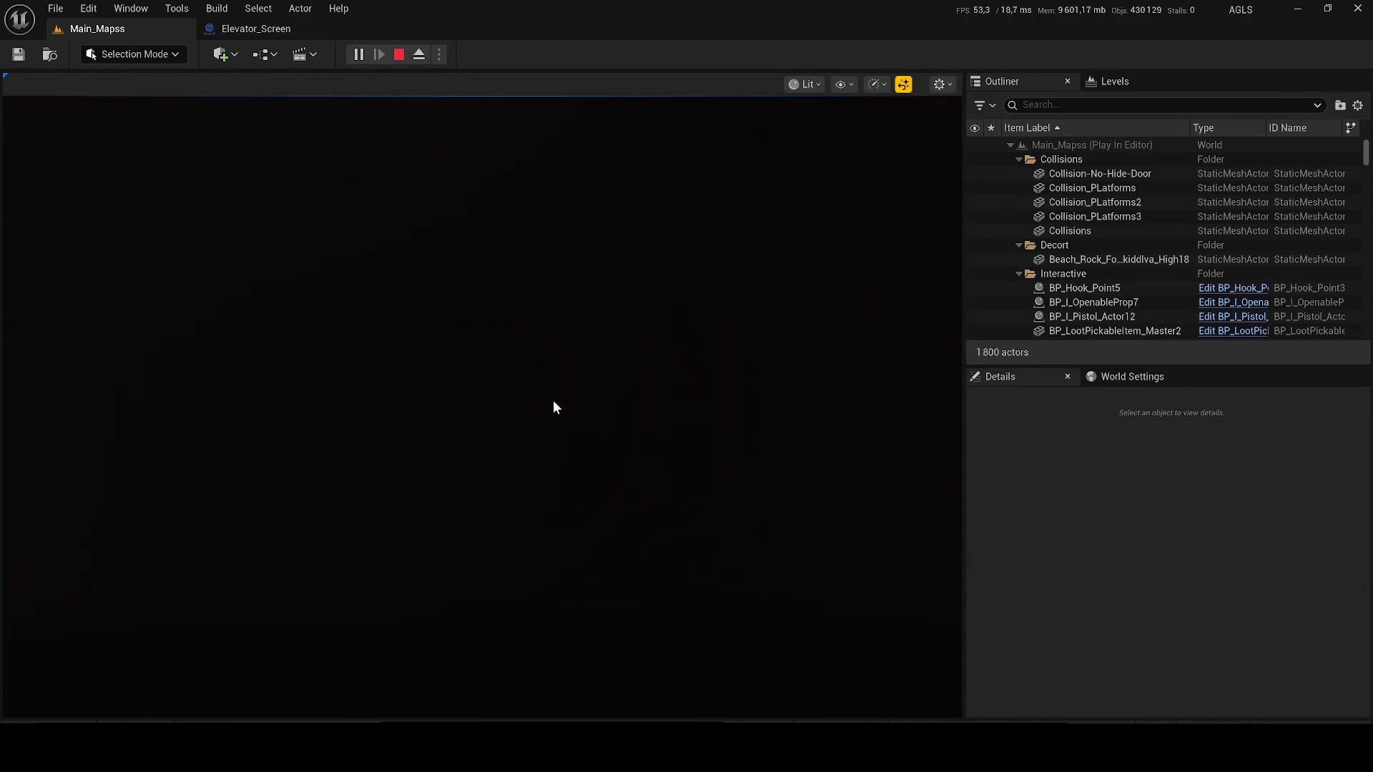
pyautogui.click(510, 486)
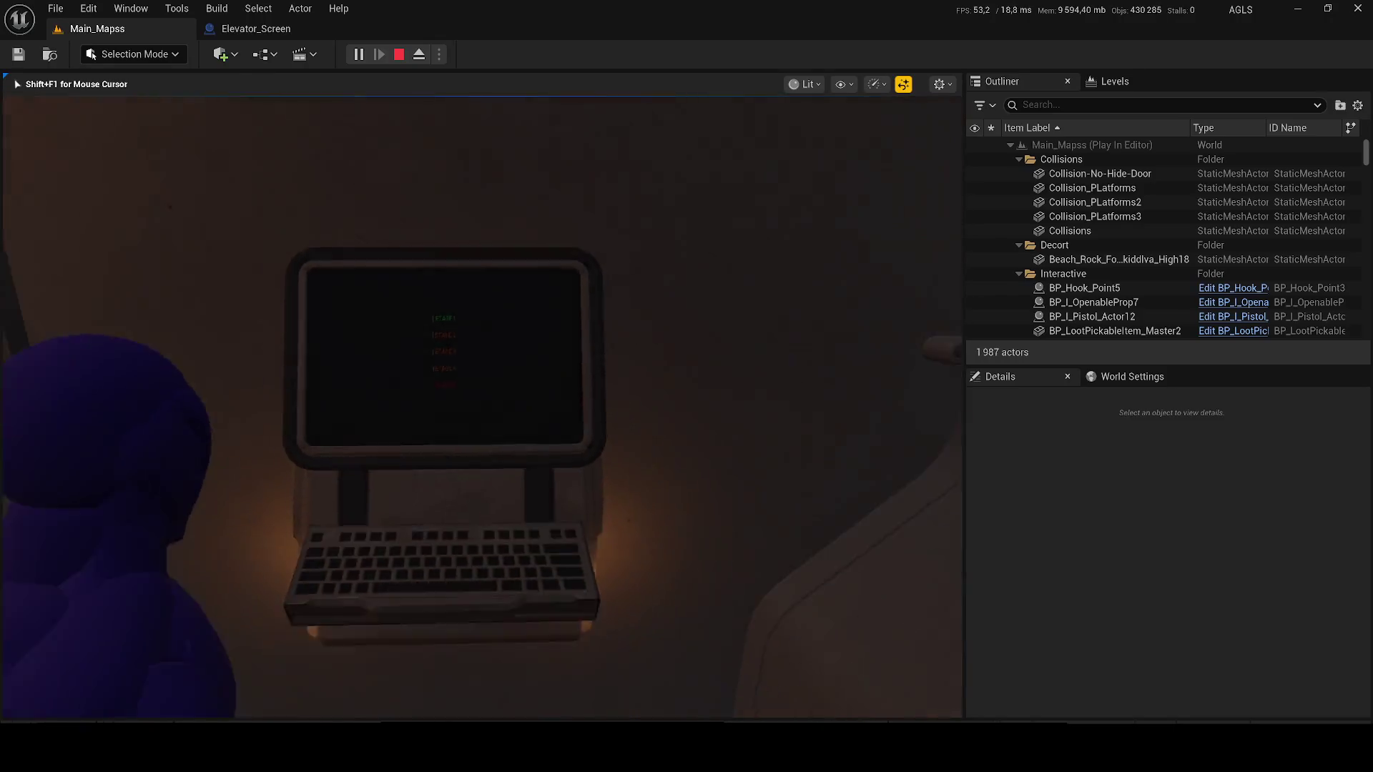
pyautogui.press('Escape')
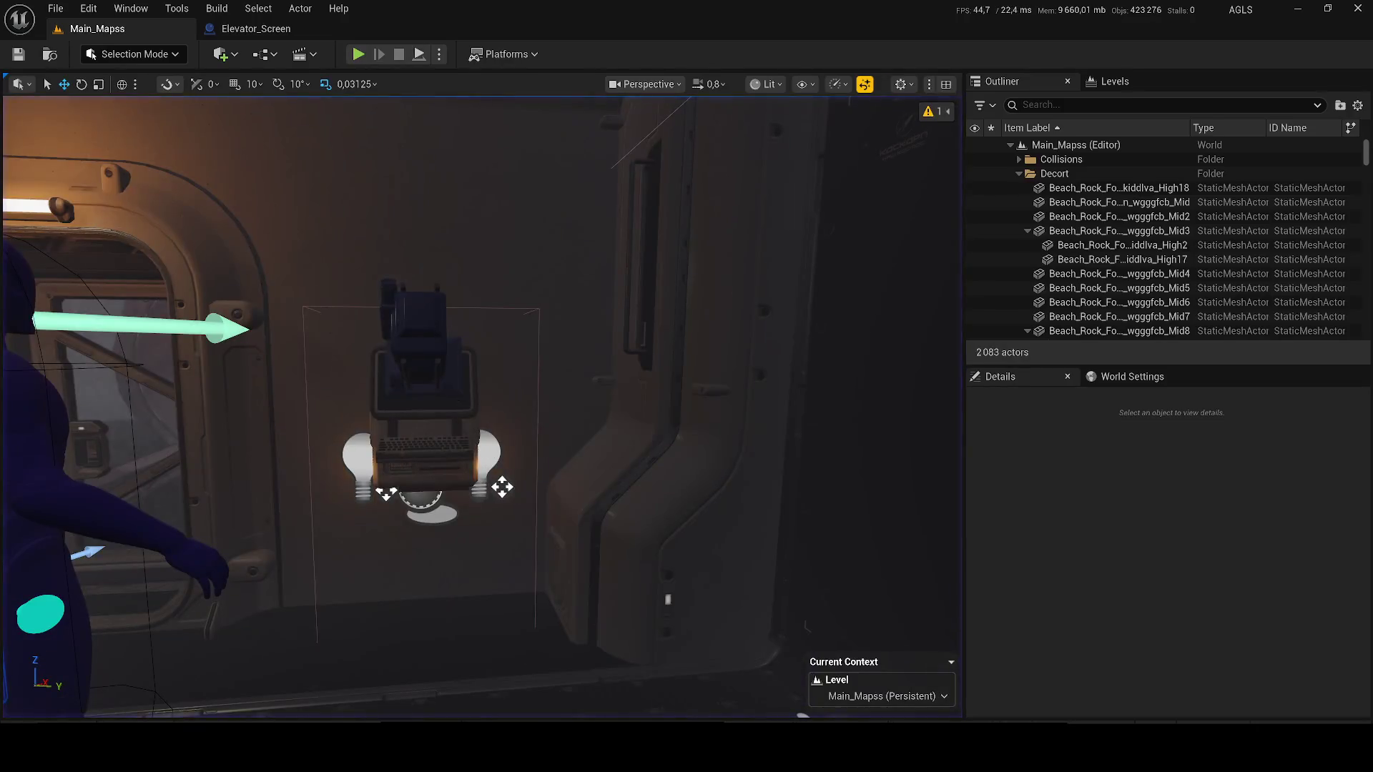
# - Select BP_Elevator, close the Elevator_Screen blueprint, and return to Main_Mapss with the asset browser
pyautogui.click(502, 487)
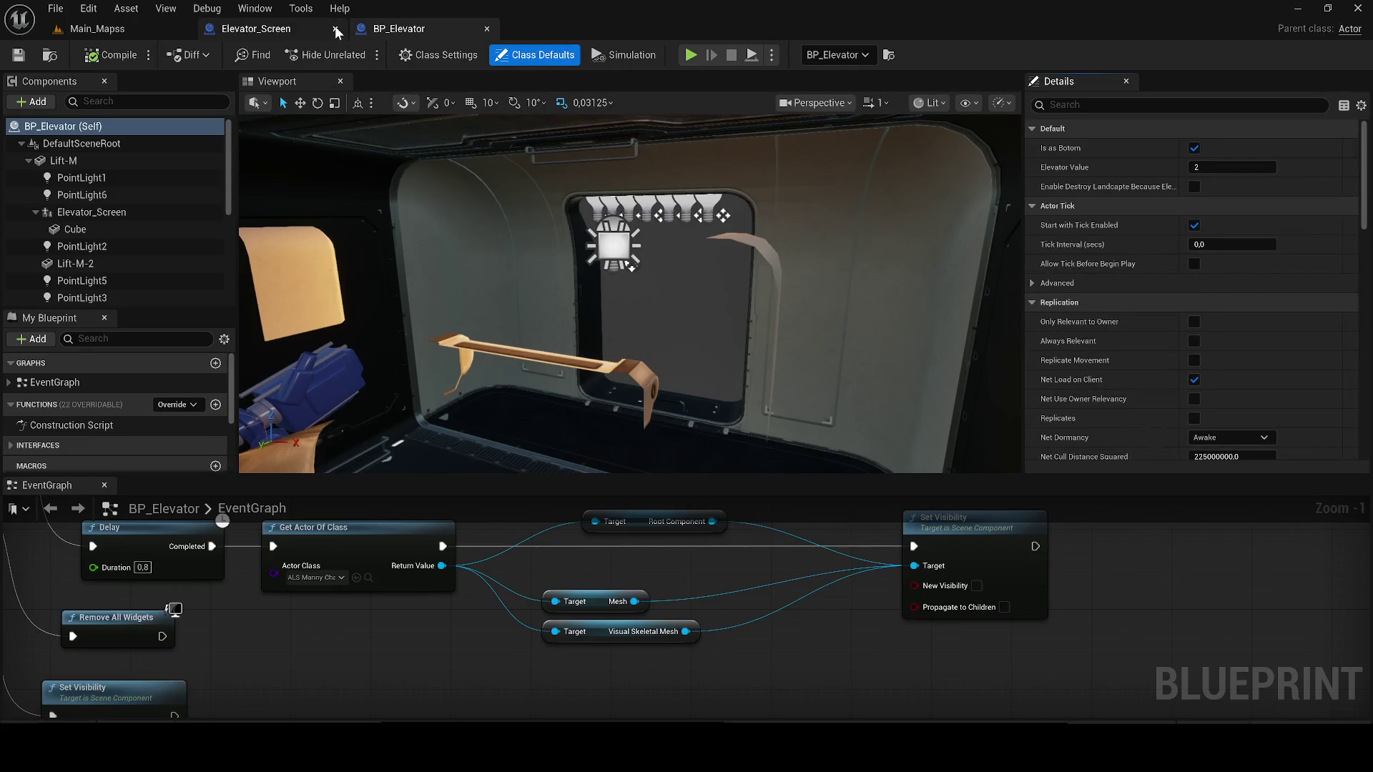
pyautogui.click(116, 213)
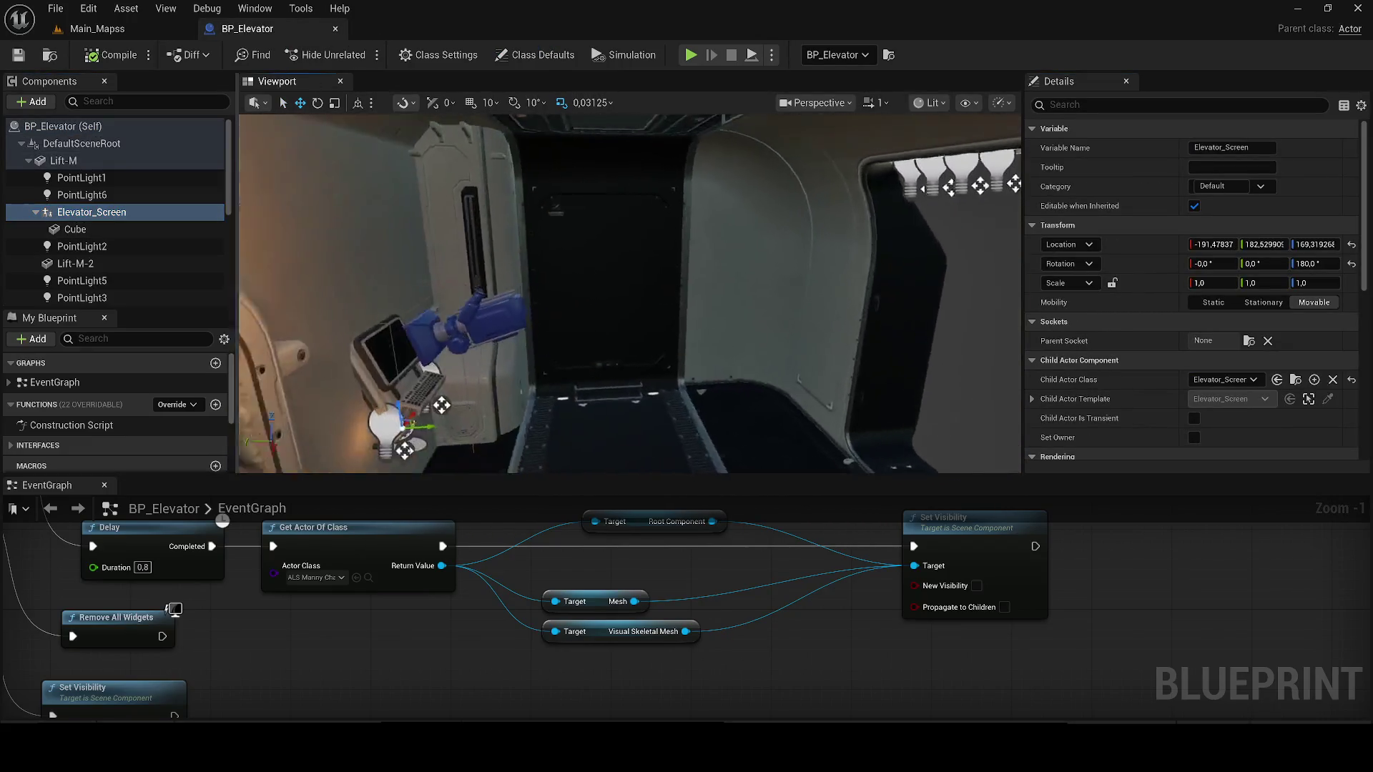
pyautogui.click(127, 28)
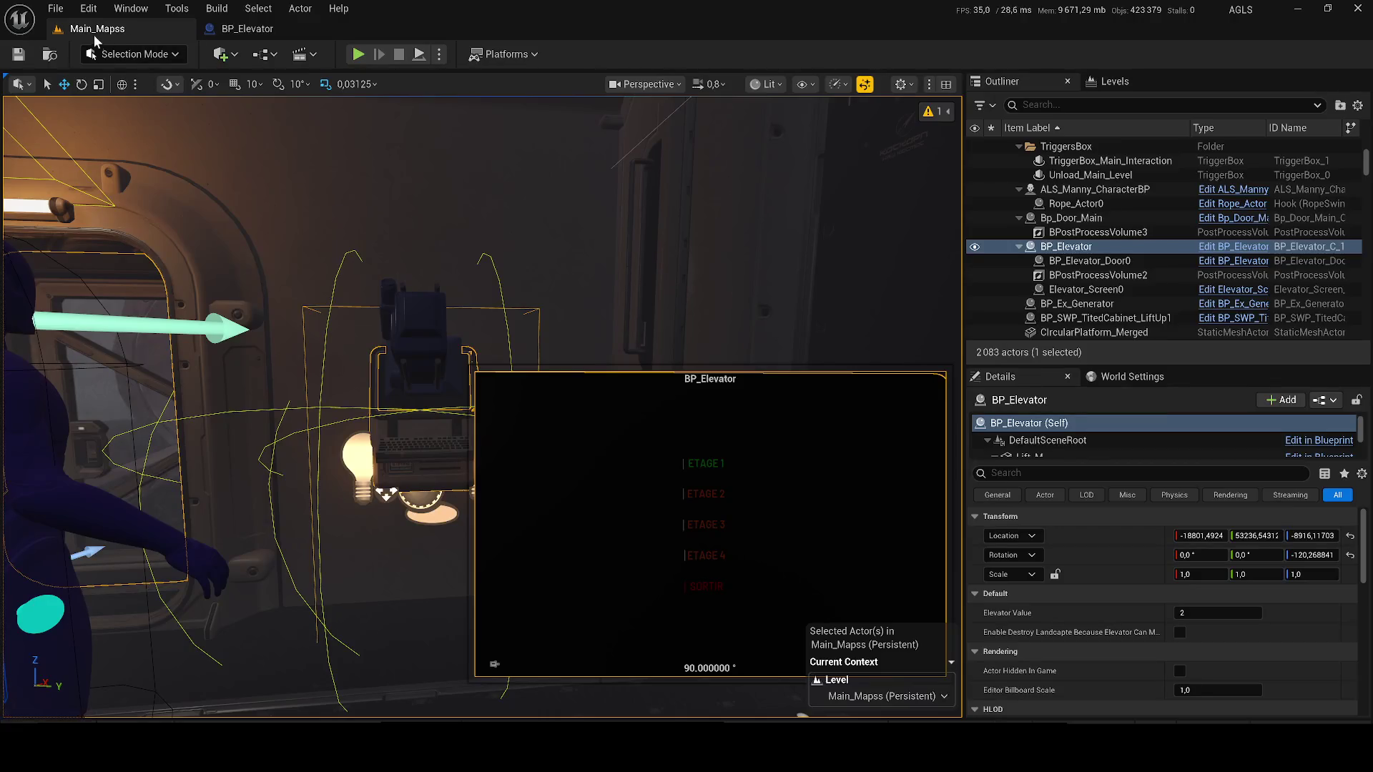
pyautogui.click(63, 718)
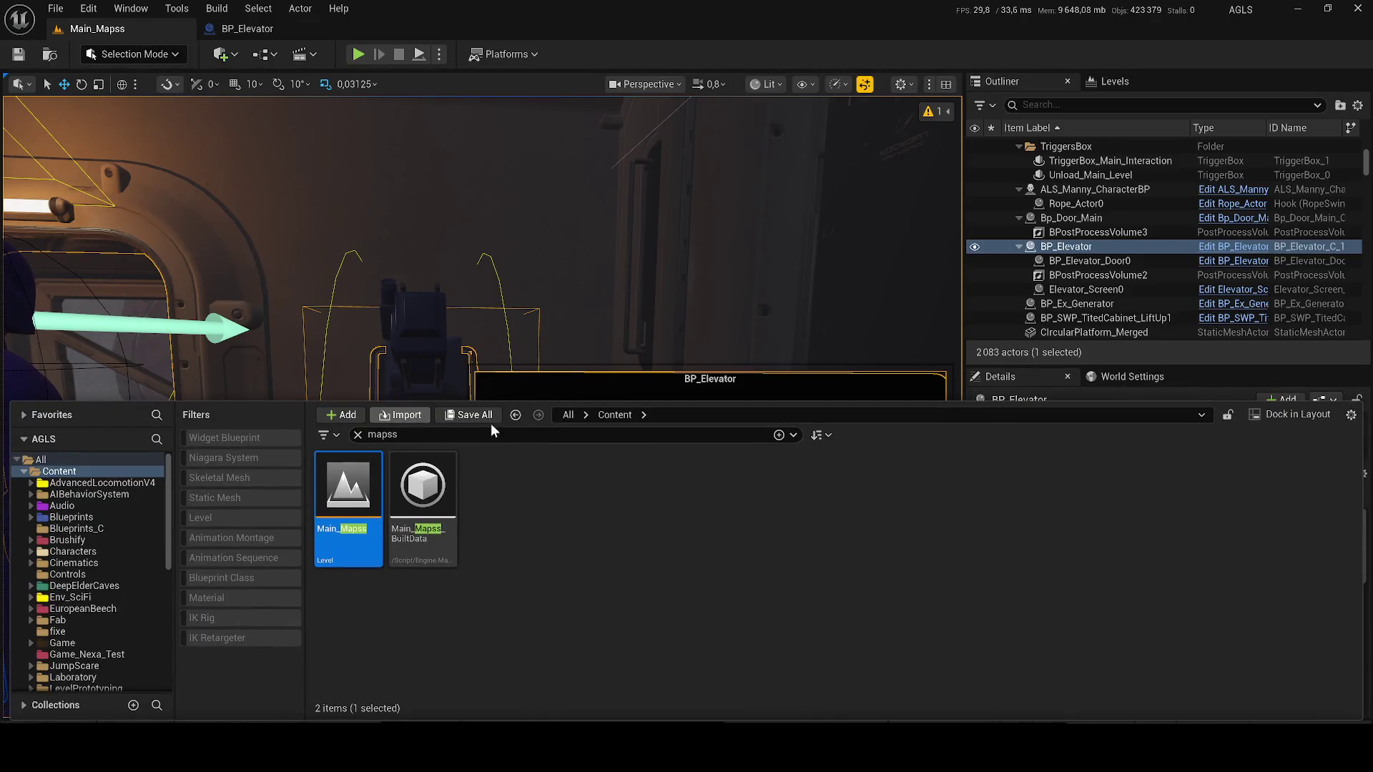
# - Search 'nexa level', open Level_NEXA-1, and select the SM_Terminal_14 wall terminal
pyautogui.write('nexa level')
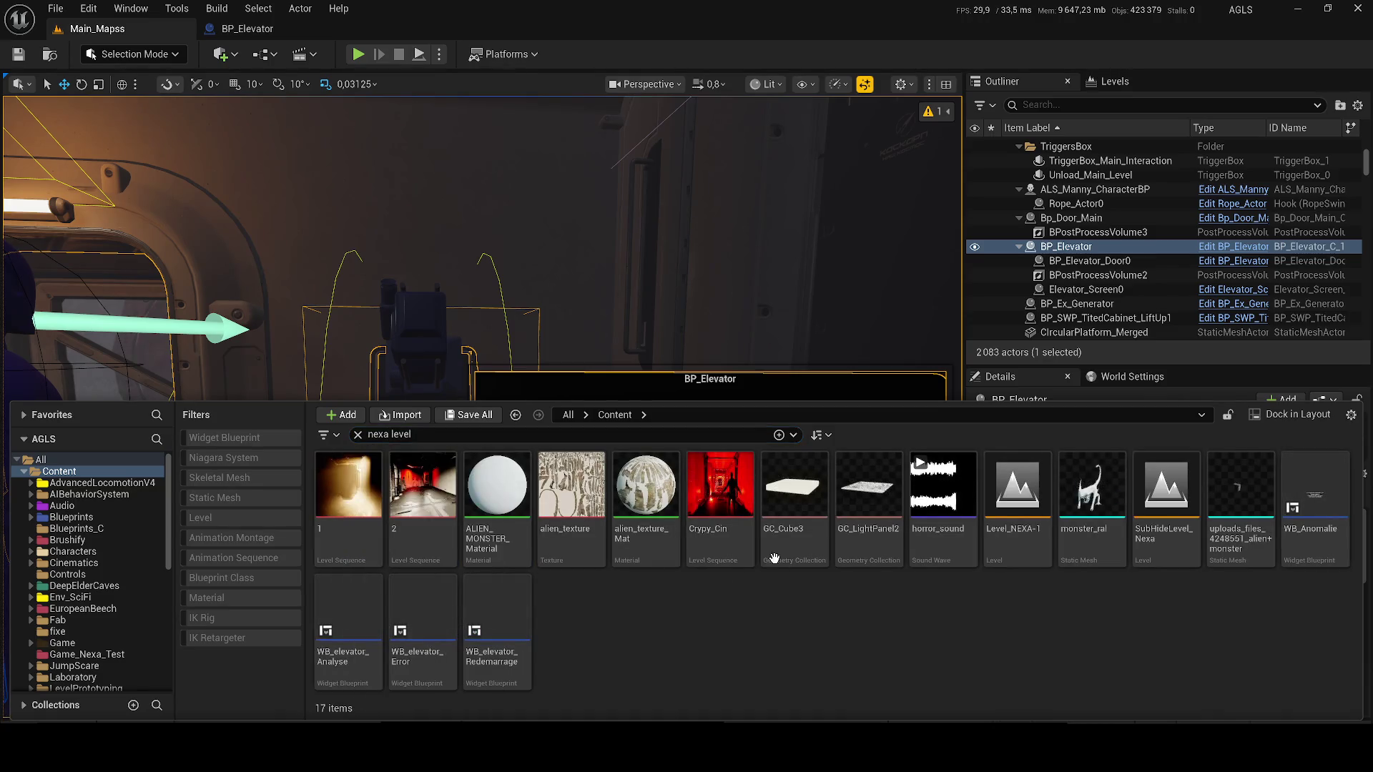
pyautogui.click(1029, 525)
pyautogui.doubleClick(1030, 525)
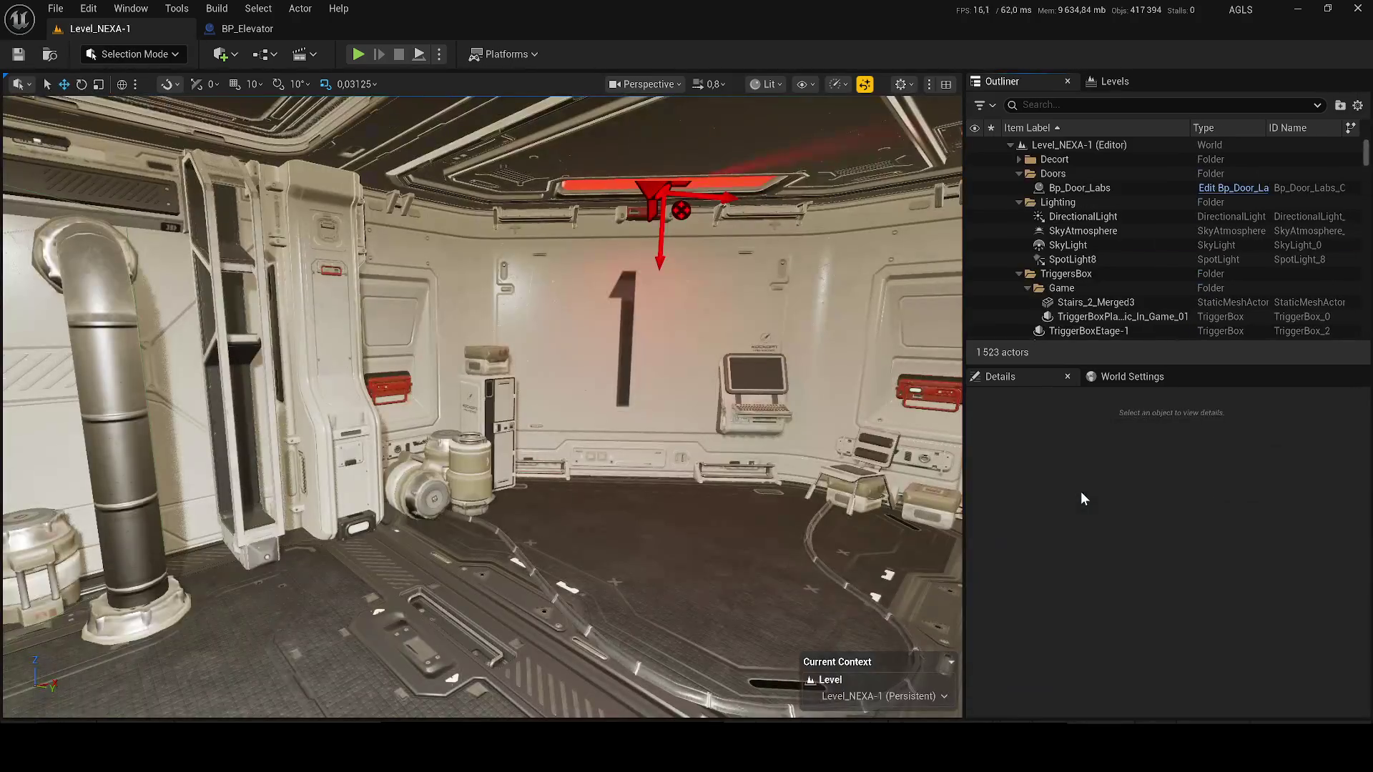
pyautogui.moveTo(481, 400)
pyautogui.mouseDown()
pyautogui.moveTo(400, 400)
pyautogui.moveTo(543, 401)
pyautogui.mouseUp()
pyautogui.click(533, 379)
# - Search the Content Drawer for 'elevator scr' to find Elevator_Screen
pyautogui.hotkey('ctrl', 'space')
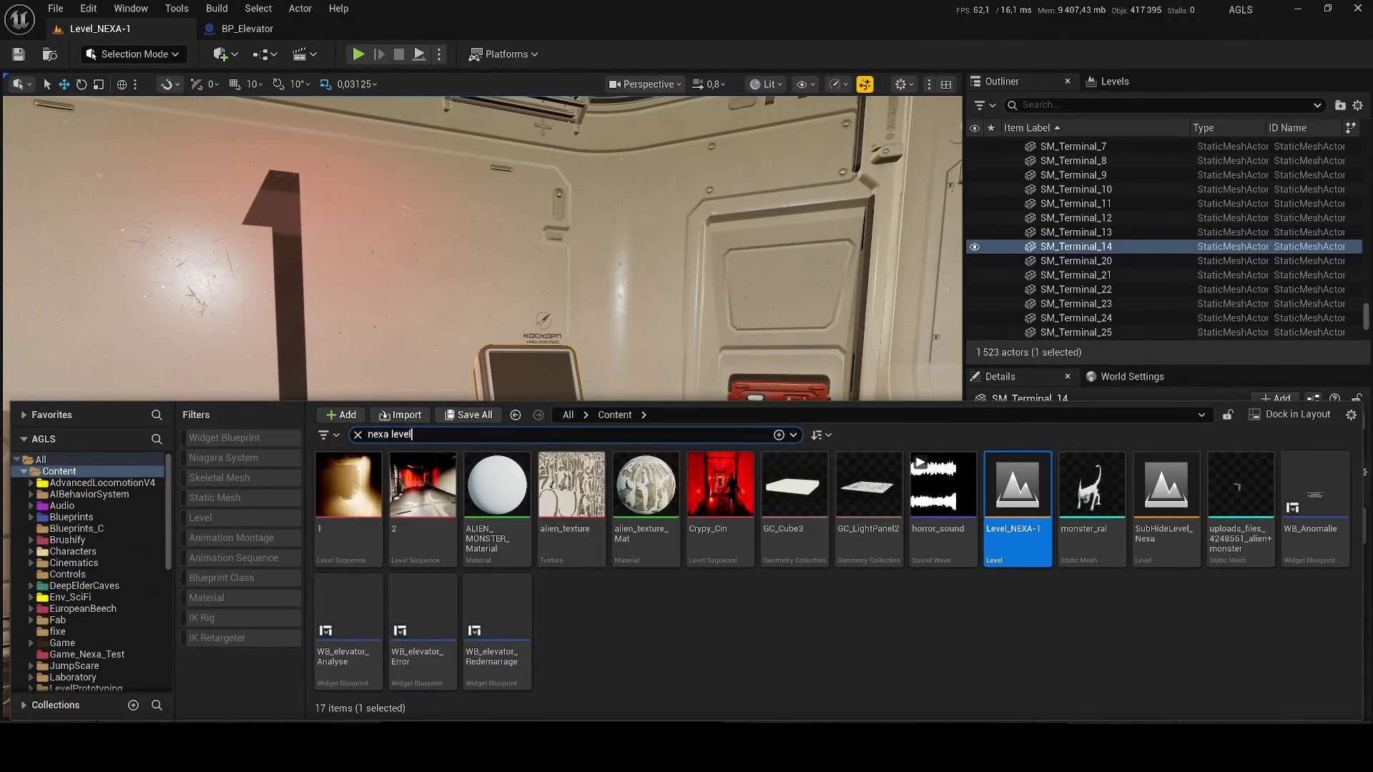
pyautogui.write('elevatore')
pyautogui.press('BackSpace')
pyautogui.press('BackSpace')
pyautogui.write('scr')
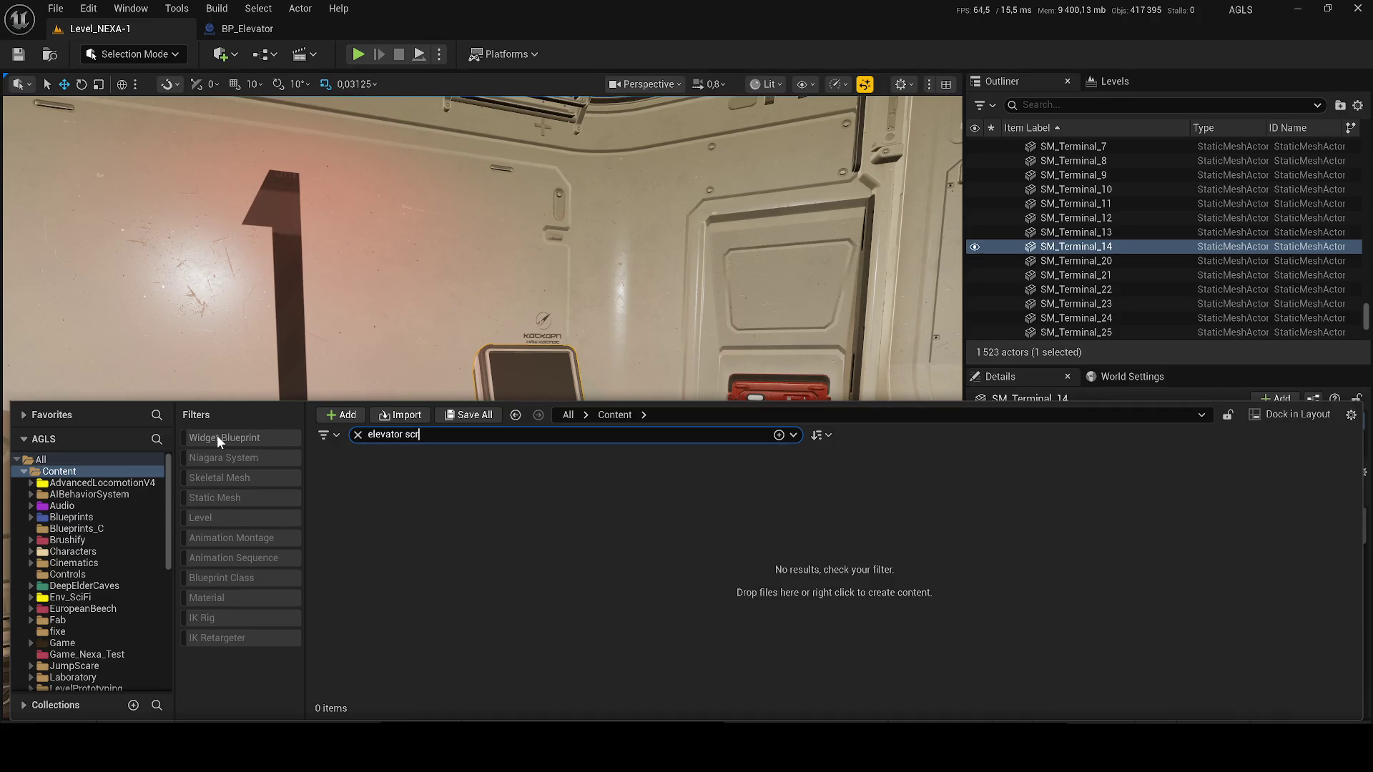
pyautogui.click(603, 681)
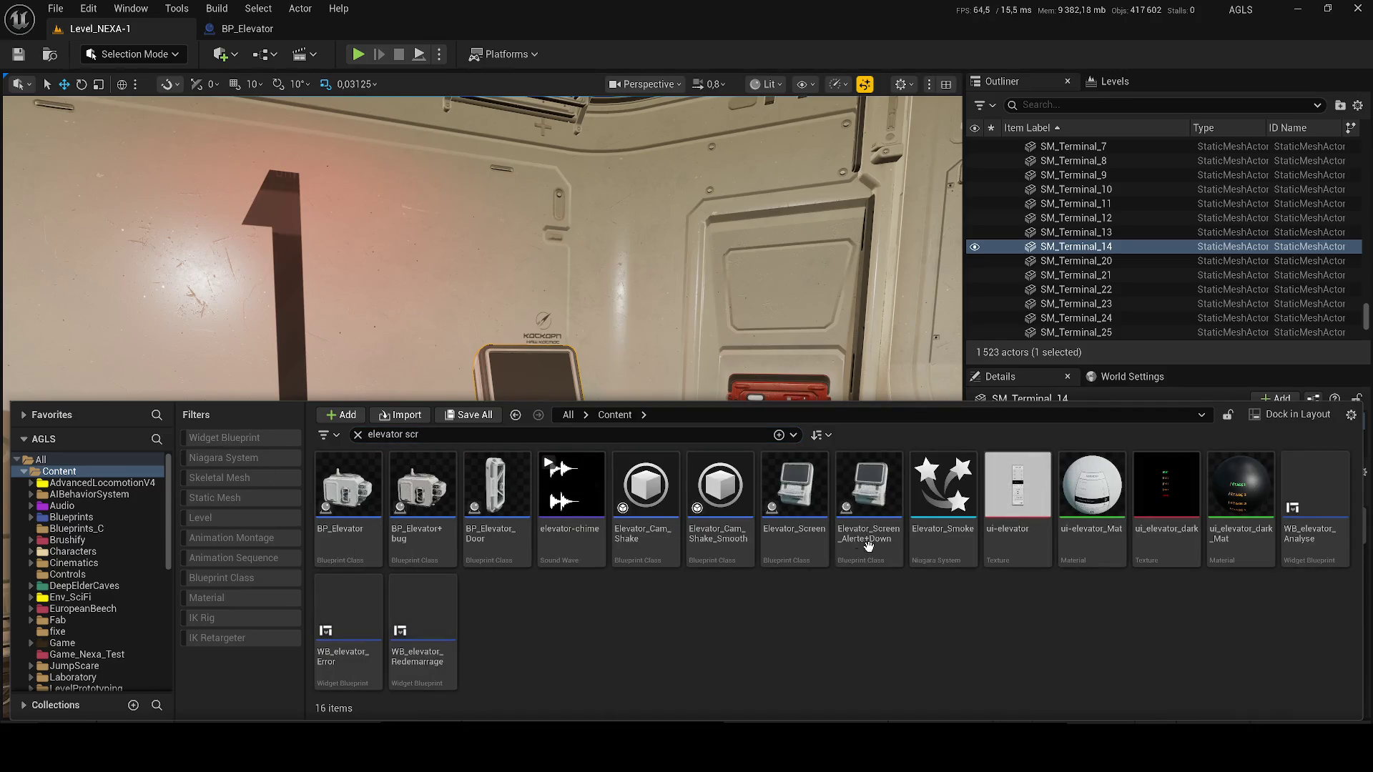
# - Show Elevator_Screen in its folder, then go to the Blueprints/Actors folder
pyautogui.rightClick(815, 512)
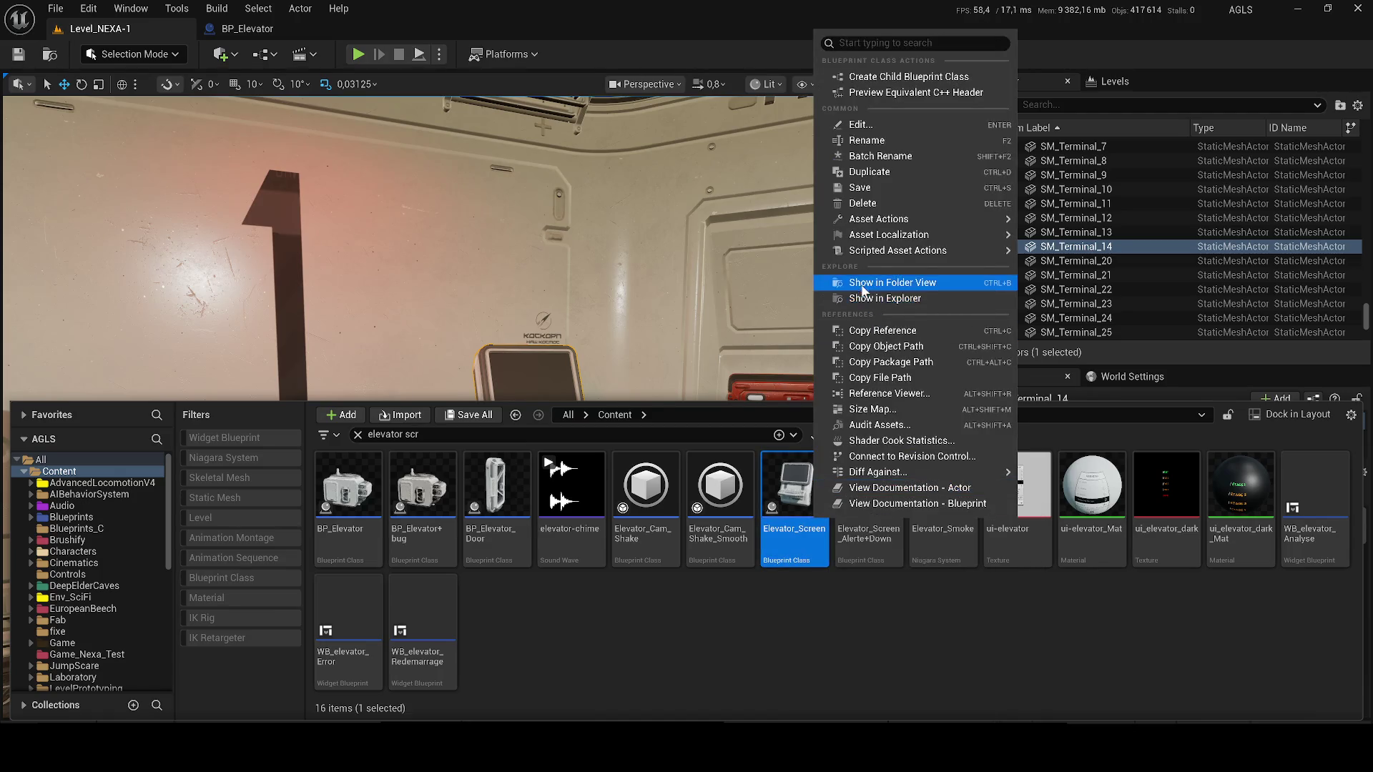
pyautogui.click(863, 283)
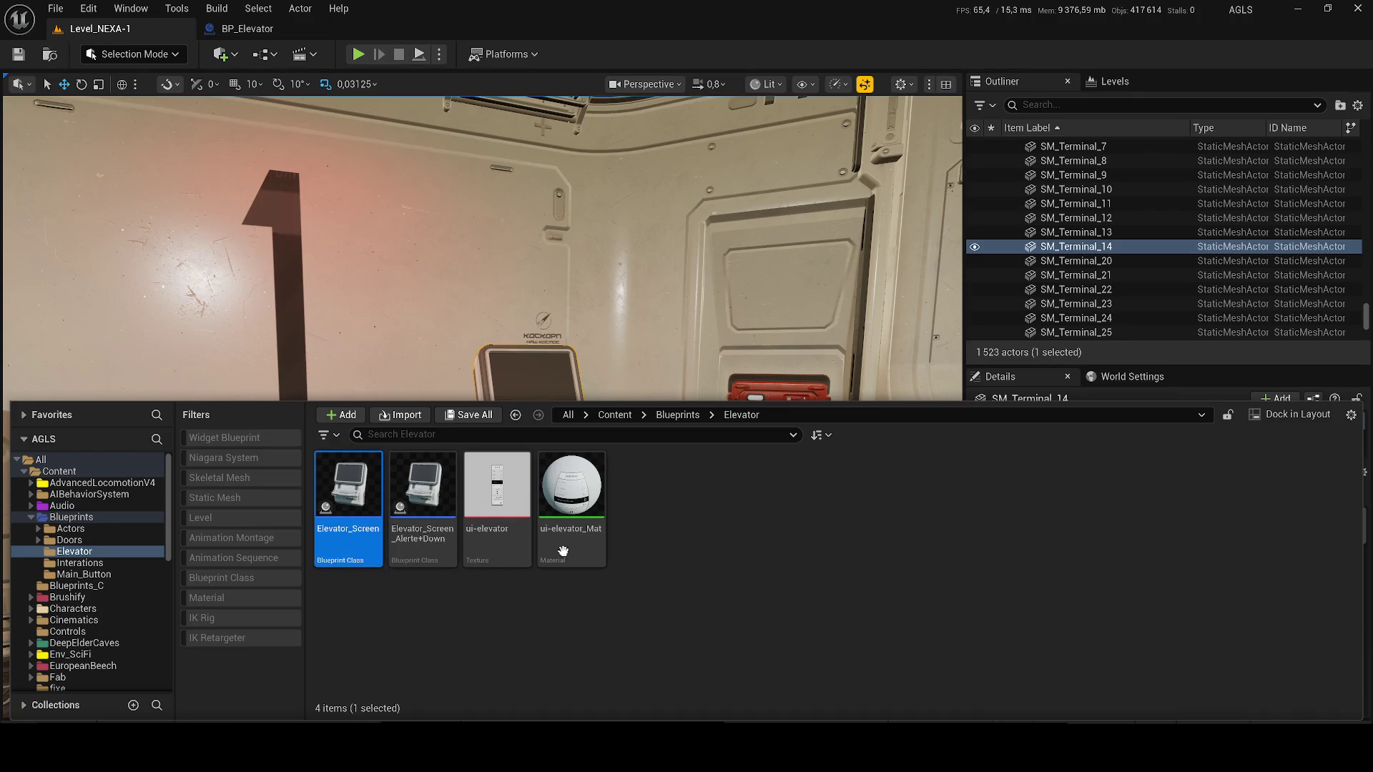
pyautogui.click(679, 415)
pyautogui.rightClick(614, 618)
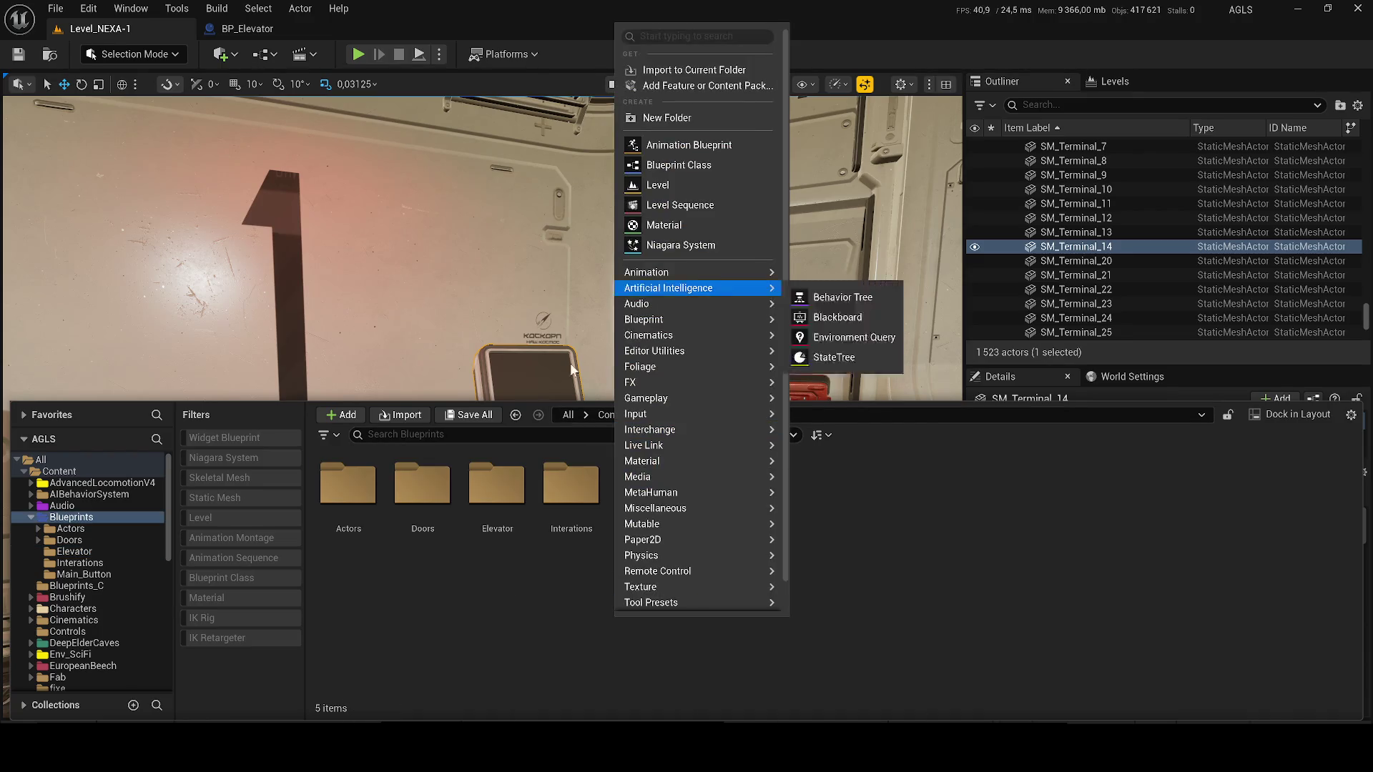
pyautogui.click(348, 486)
pyautogui.doubleClick(348, 487)
# - Create a Terminals folder inside Actors and open it
pyautogui.rightClick(466, 599)
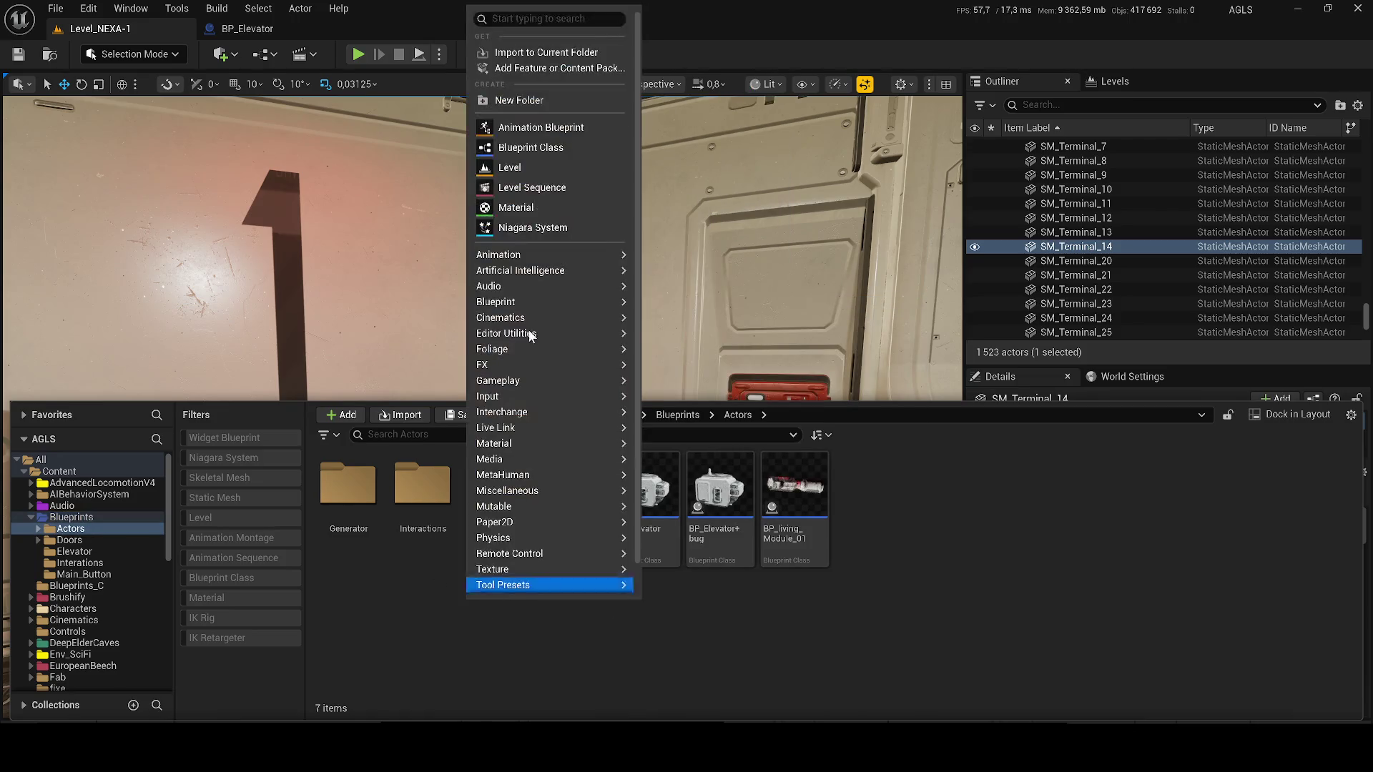
pyautogui.click(501, 101)
pyautogui.write('Te')
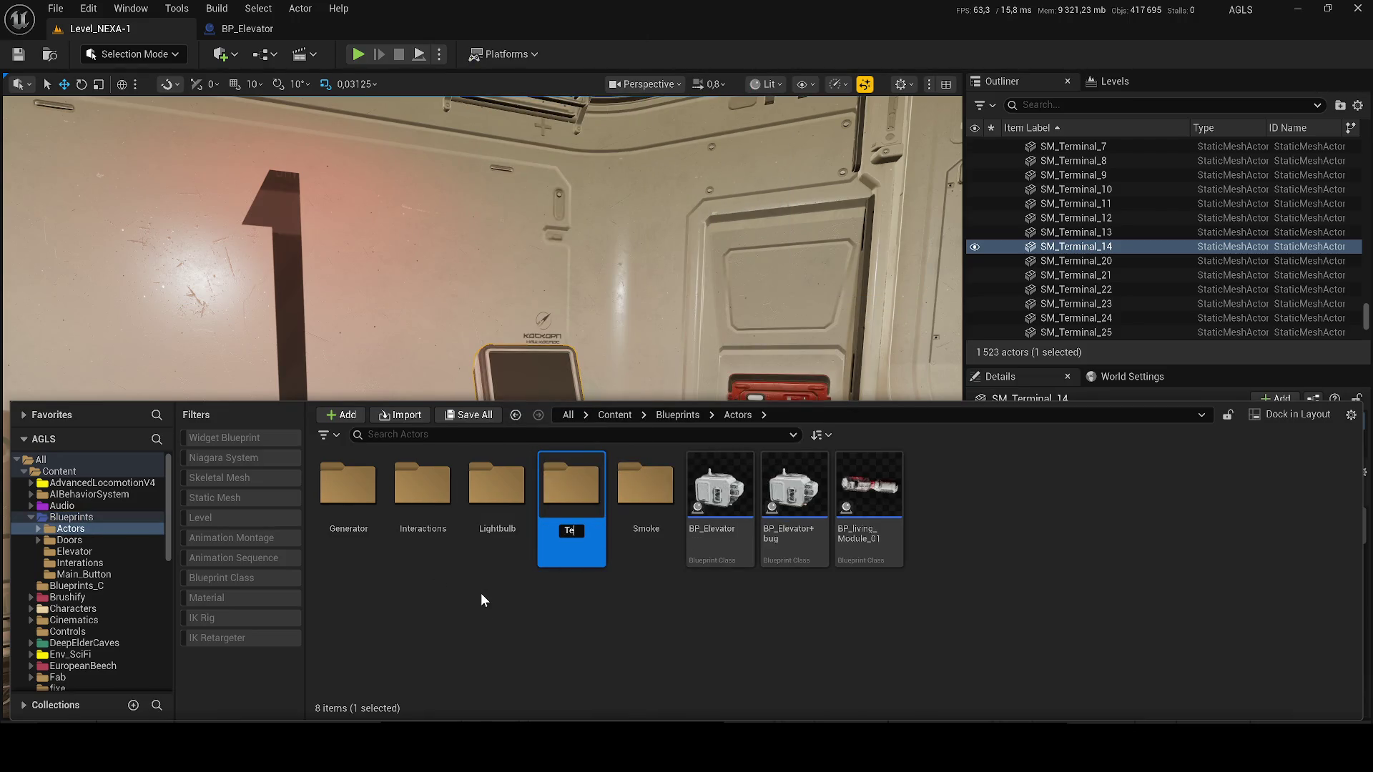
pyautogui.write('rminals')
pyautogui.press('Return')
pyautogui.doubleClick(630, 469)
# - Paste the Elevator_Screen copy, rename it Screen_Terminal_1, and place it beside the terminal
pyautogui.hotkey('ctrl', 'v')
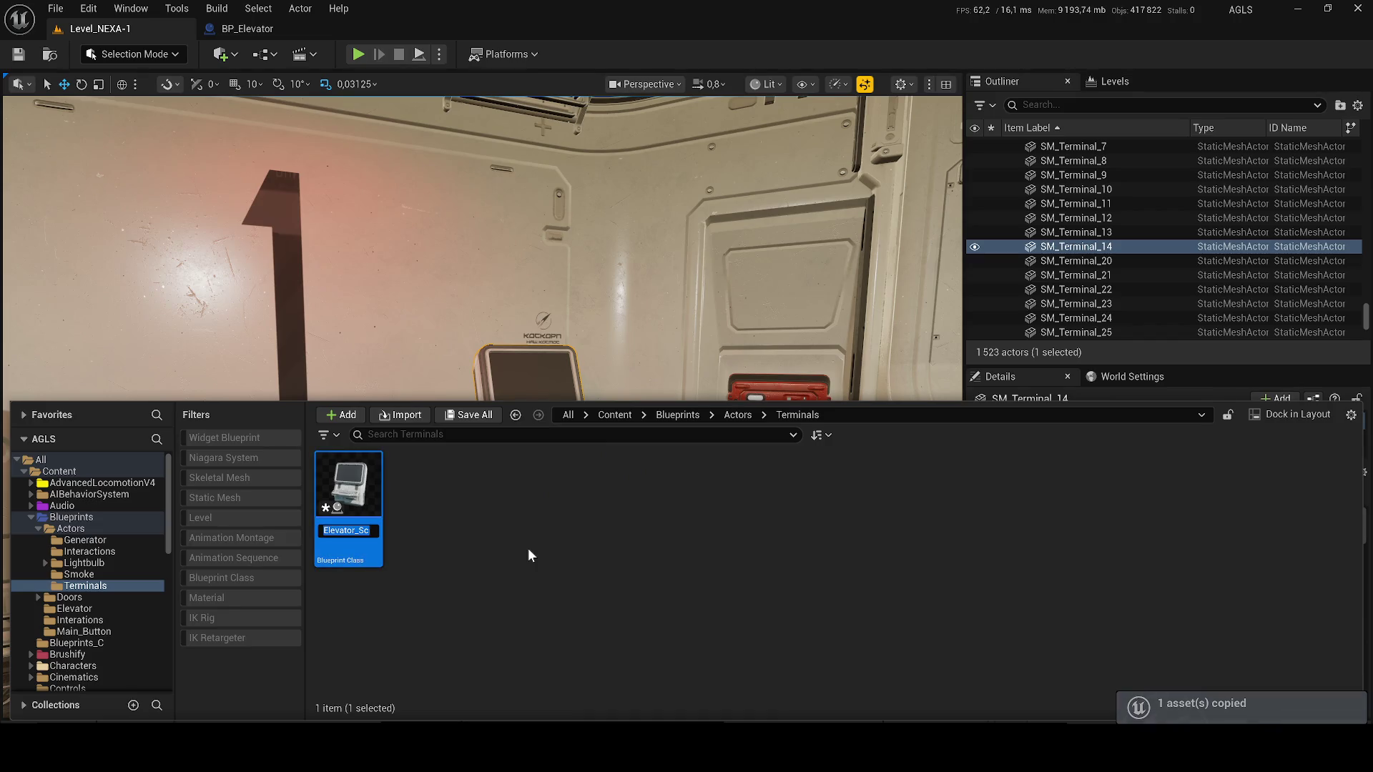
pyautogui.press('Home')
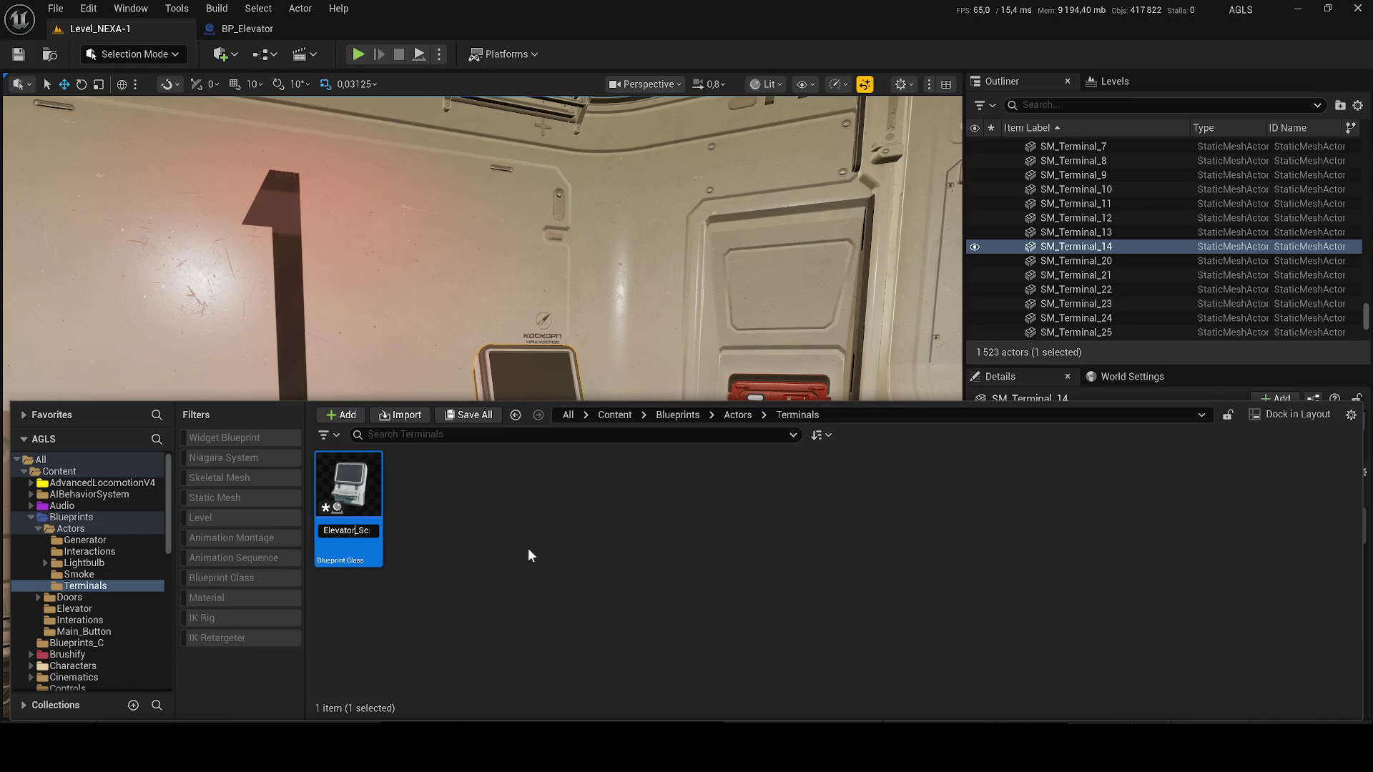
pyautogui.hotkey('shift', 'Home')
pyautogui.press('Delete')
pyautogui.write('_Terminal')
pyautogui.write('_1')
pyautogui.press('Return')
pyautogui.moveTo(372, 501); pyautogui.dragTo(427, 472)
# - Copy SM_Terminal_14's rotation onto the new Screen_Terminal_1
pyautogui.press('f')
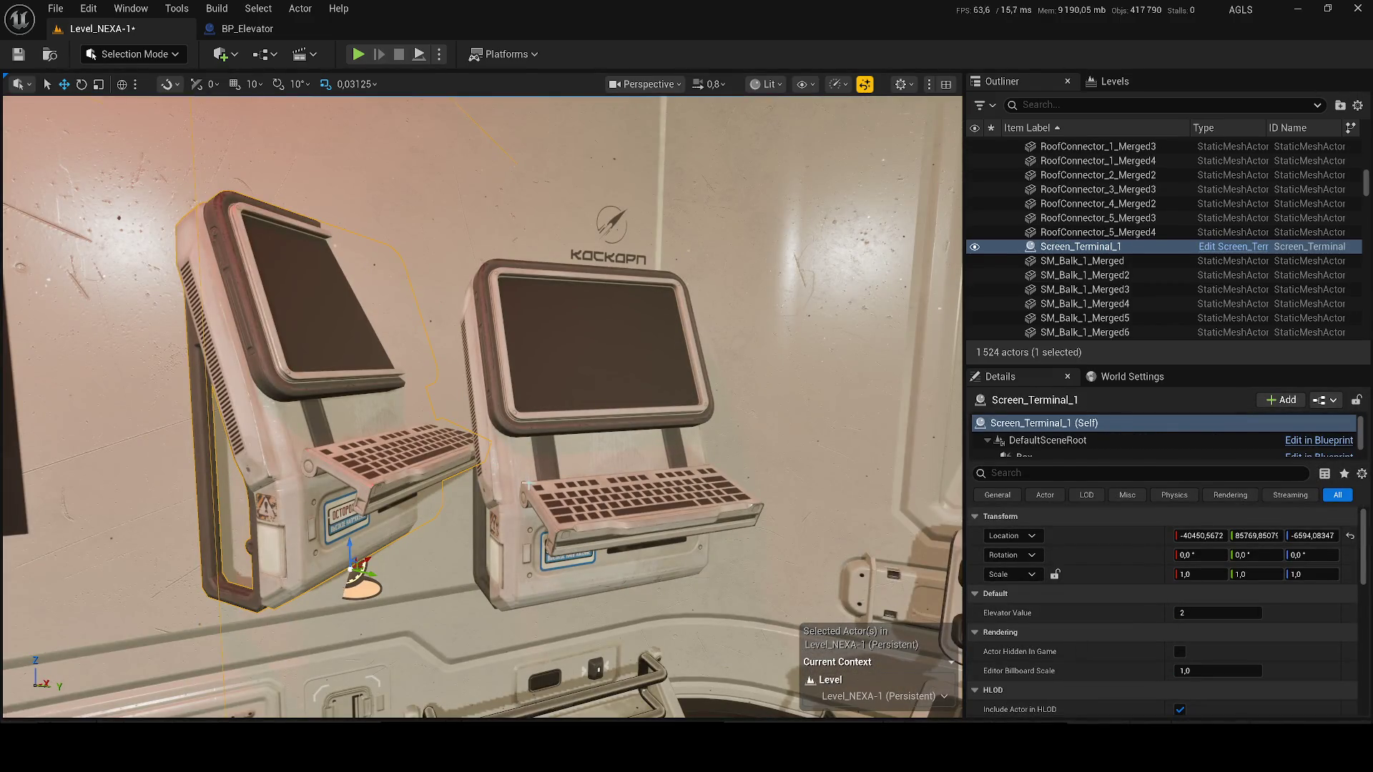
pyautogui.click(608, 558)
pyautogui.rightClick(1122, 560)
pyautogui.click(1144, 577)
pyautogui.rightClick(1117, 543)
pyautogui.rightClick(1114, 560)
pyautogui.click(1173, 584)
pyautogui.hotkey('ctrl', 'z')
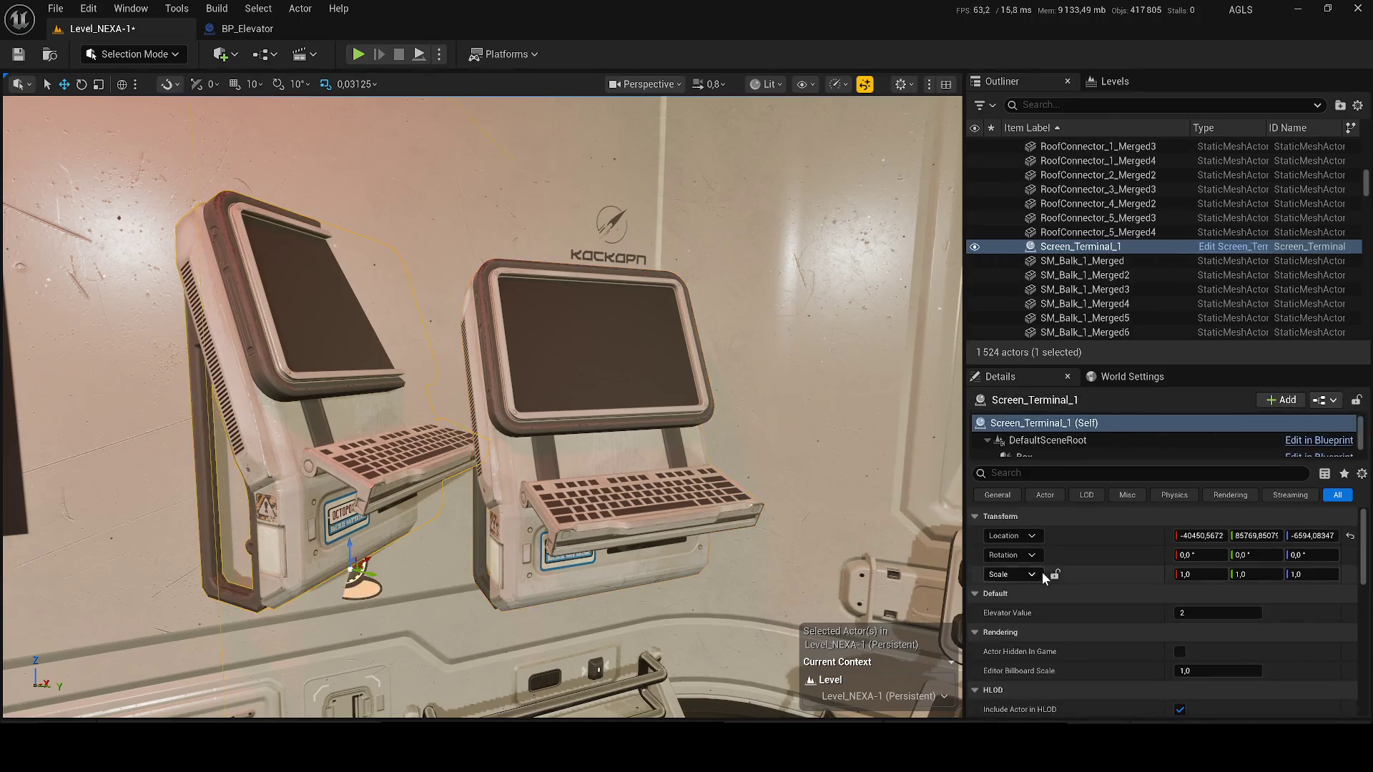
pyautogui.rightClick(1074, 556)
pyautogui.click(1108, 601)
# - Move Screen_Terminal_1 to SM_Terminal_14's location, delete the old terminal, and save the level
pyautogui.click(608, 557)
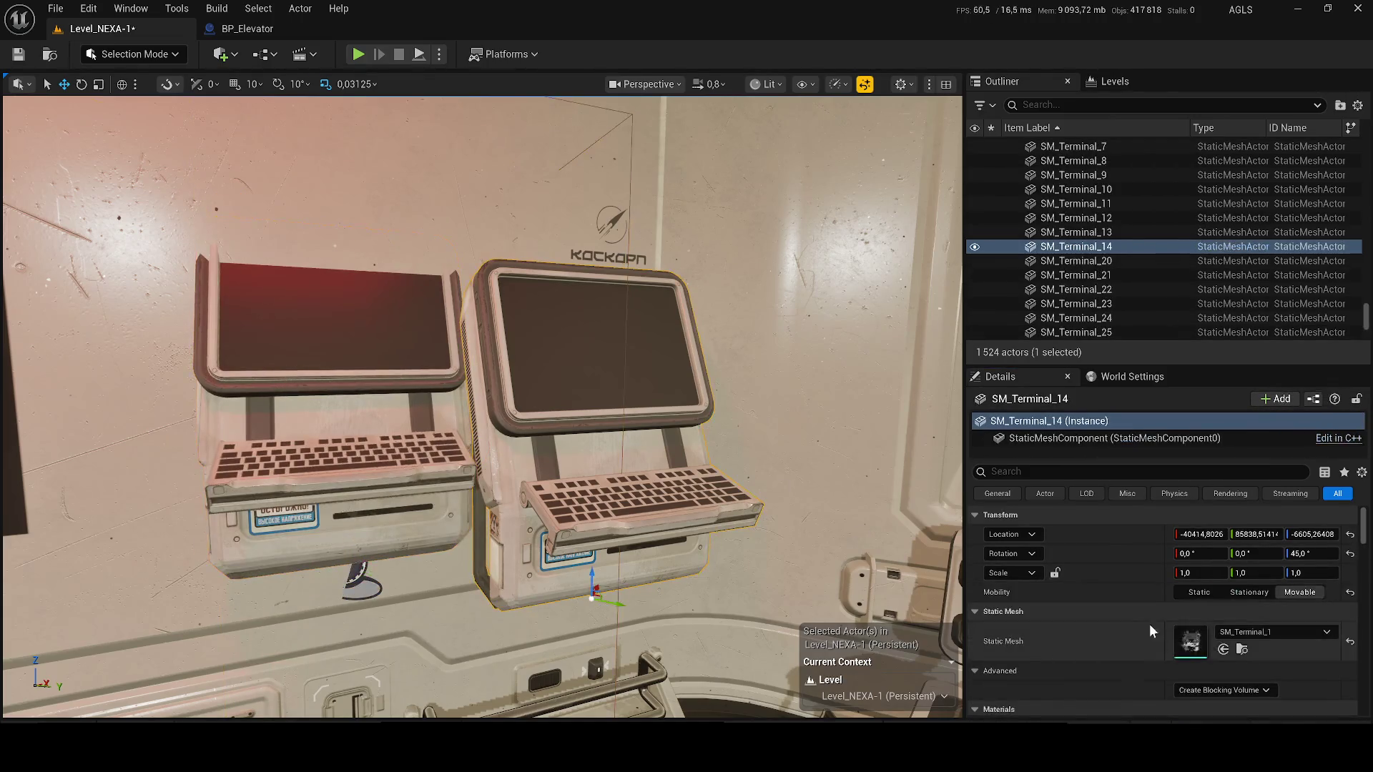
pyautogui.rightClick(1105, 537)
pyautogui.click(1144, 565)
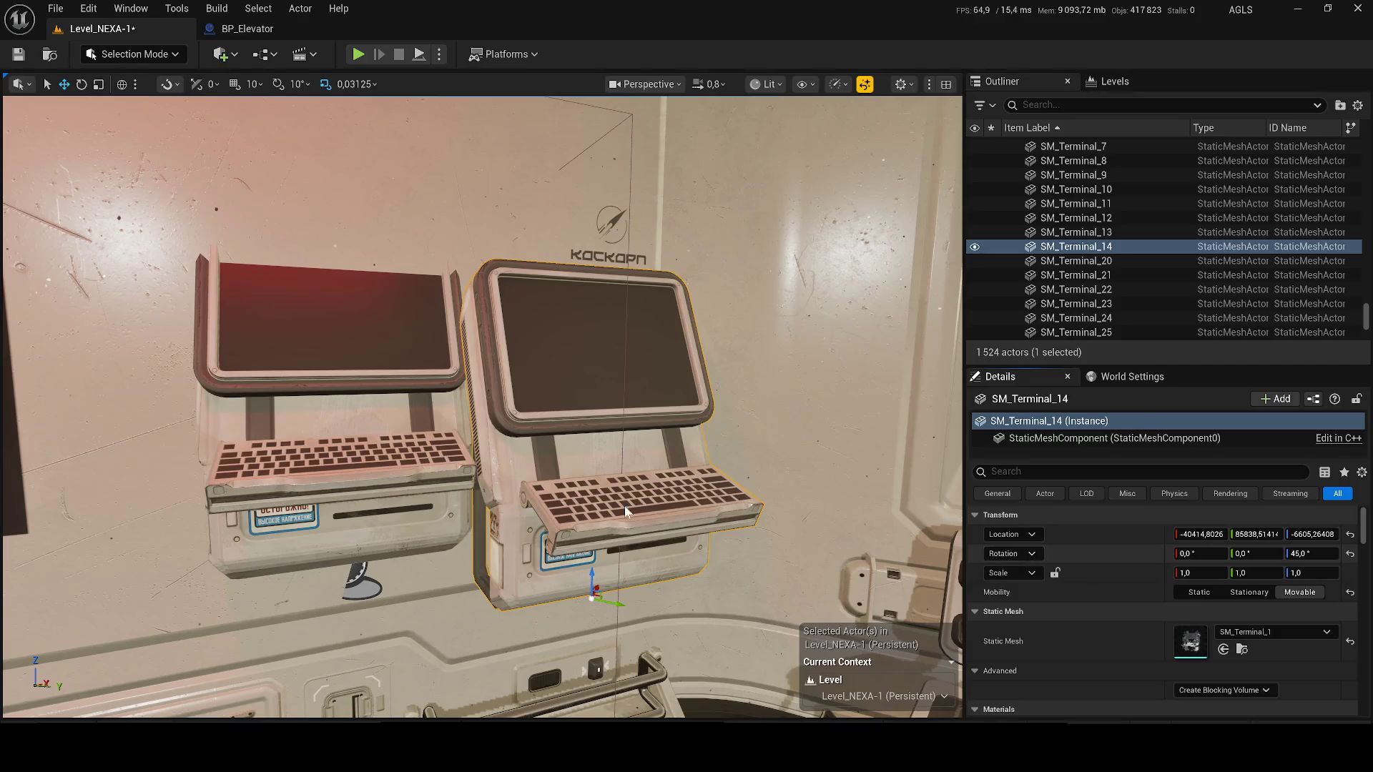
pyautogui.press('Delete')
pyautogui.click(336, 429)
pyautogui.rightClick(1123, 535)
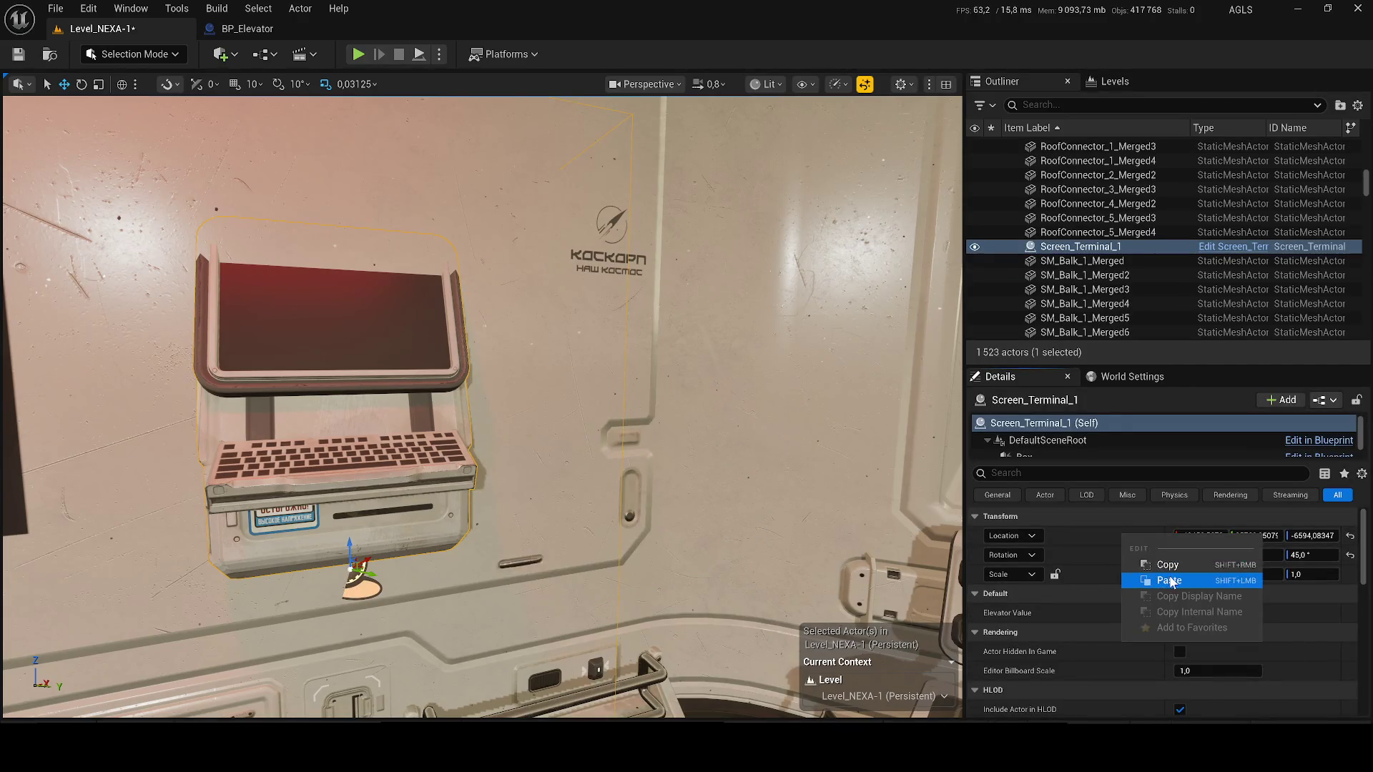
pyautogui.click(1170, 580)
pyautogui.hotkey('ctrl', 's')
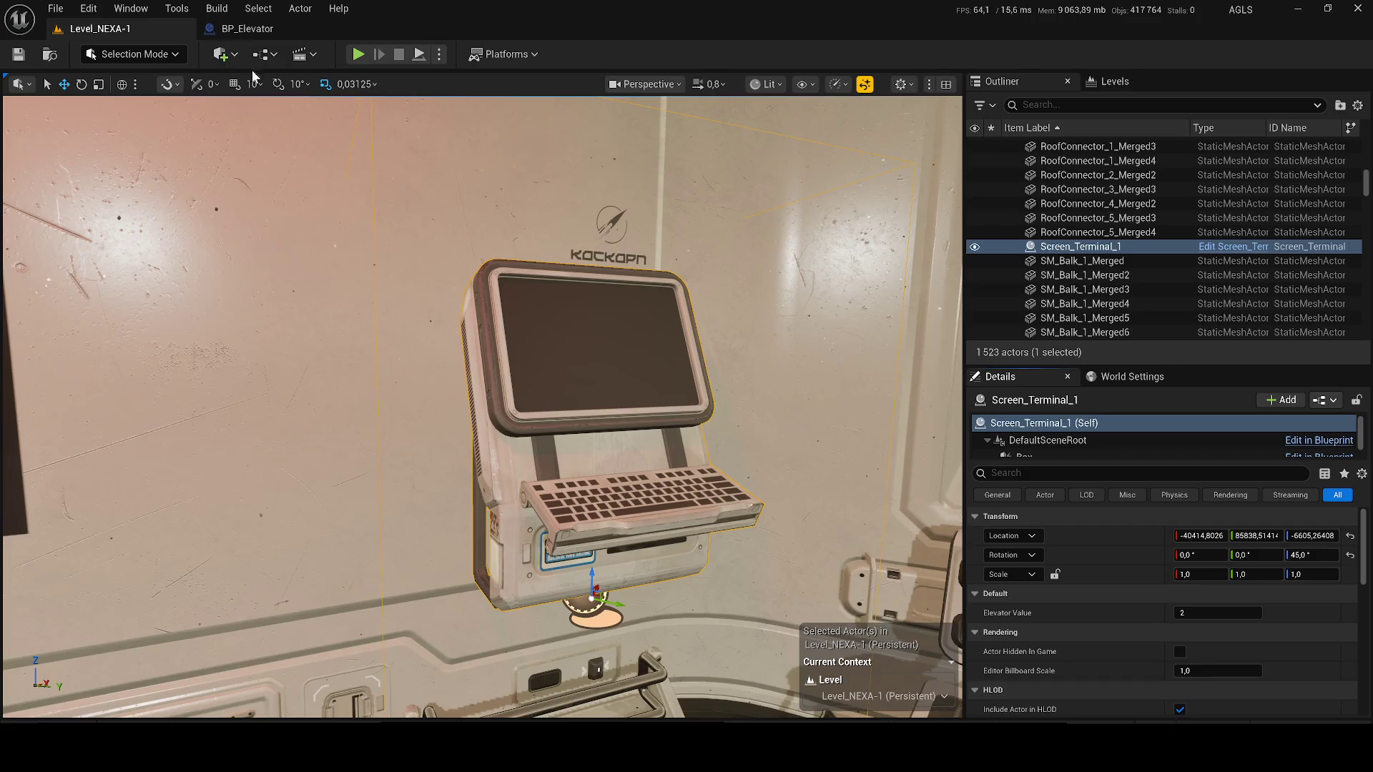
# - Open the Level Blueprint and disconnect On Actor Begin Overlap from Cast To ALS_Manny_CharacterBP
pyautogui.click(262, 54)
pyautogui.click(299, 154)
pyautogui.moveTo(405, 298)
pyautogui.mouseDown()
pyautogui.moveTo(500, 400)
pyautogui.moveTo(665, 358)
pyautogui.mouseUp()
pyautogui.keyDown('alt'); pyautogui.click(658, 449); pyautogui.keyUp('alt')
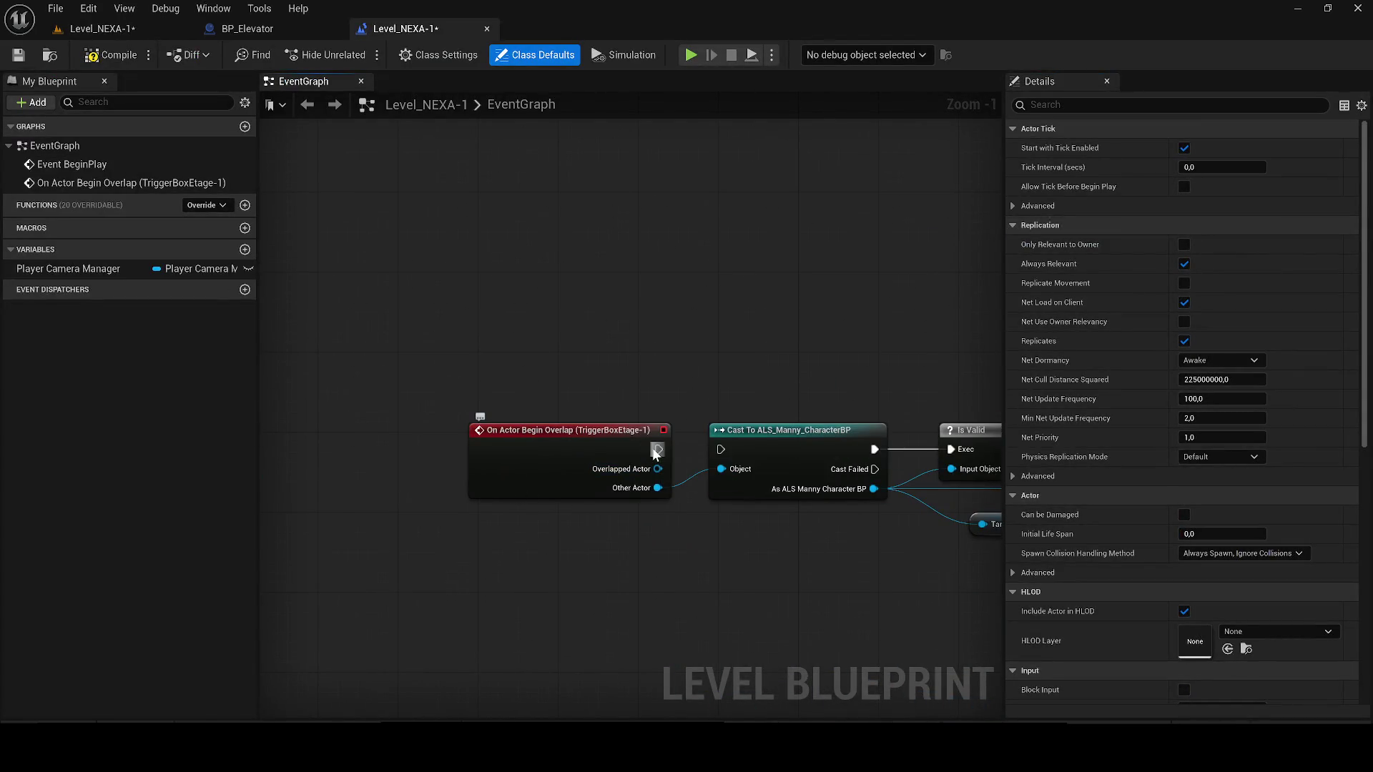
# - Compile the Level Blueprint, save the level, and return to the level editor
pyautogui.click(135, 49)
pyautogui.hotkey('ctrl', 's')
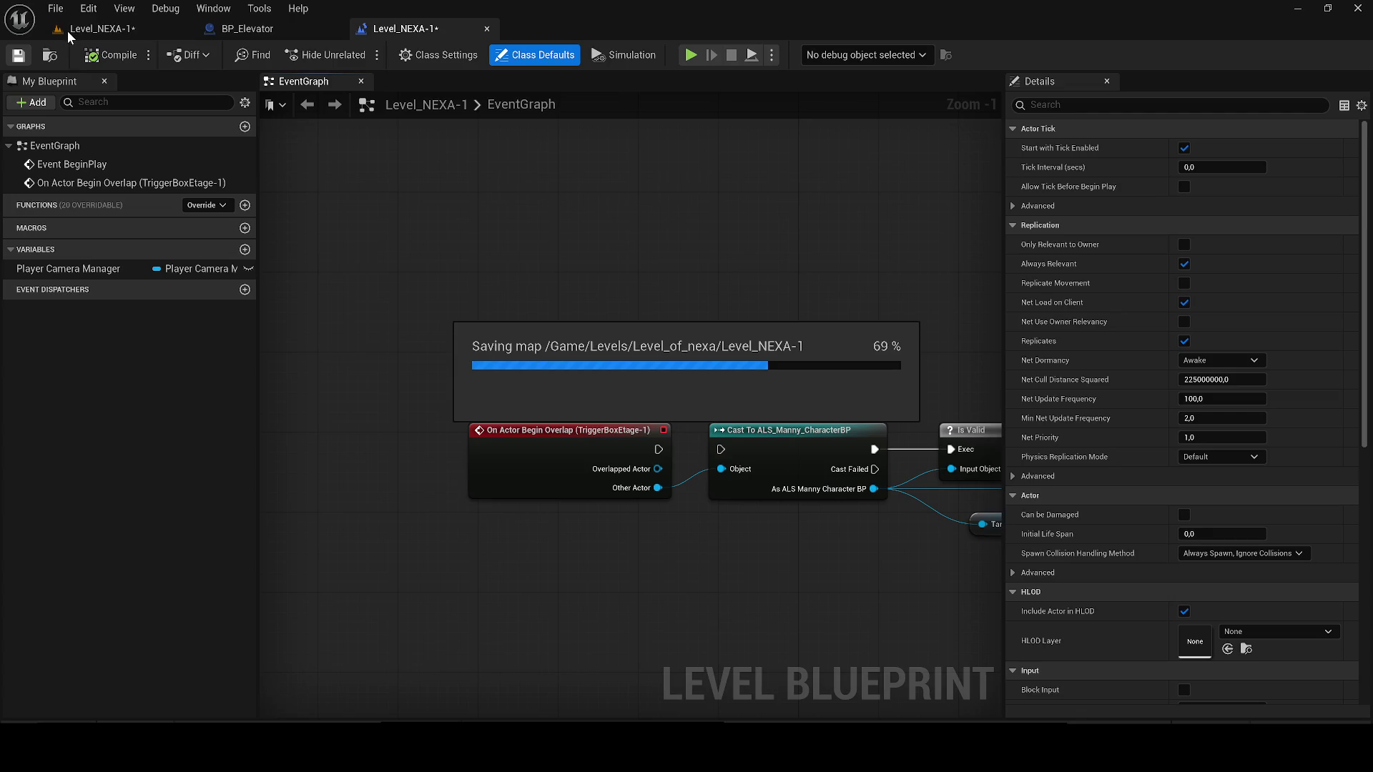
pyautogui.click(143, 33)
# - Test-play the level, walking the character into the terminal room, then stop
pyautogui.hotkey('alt', 'p')
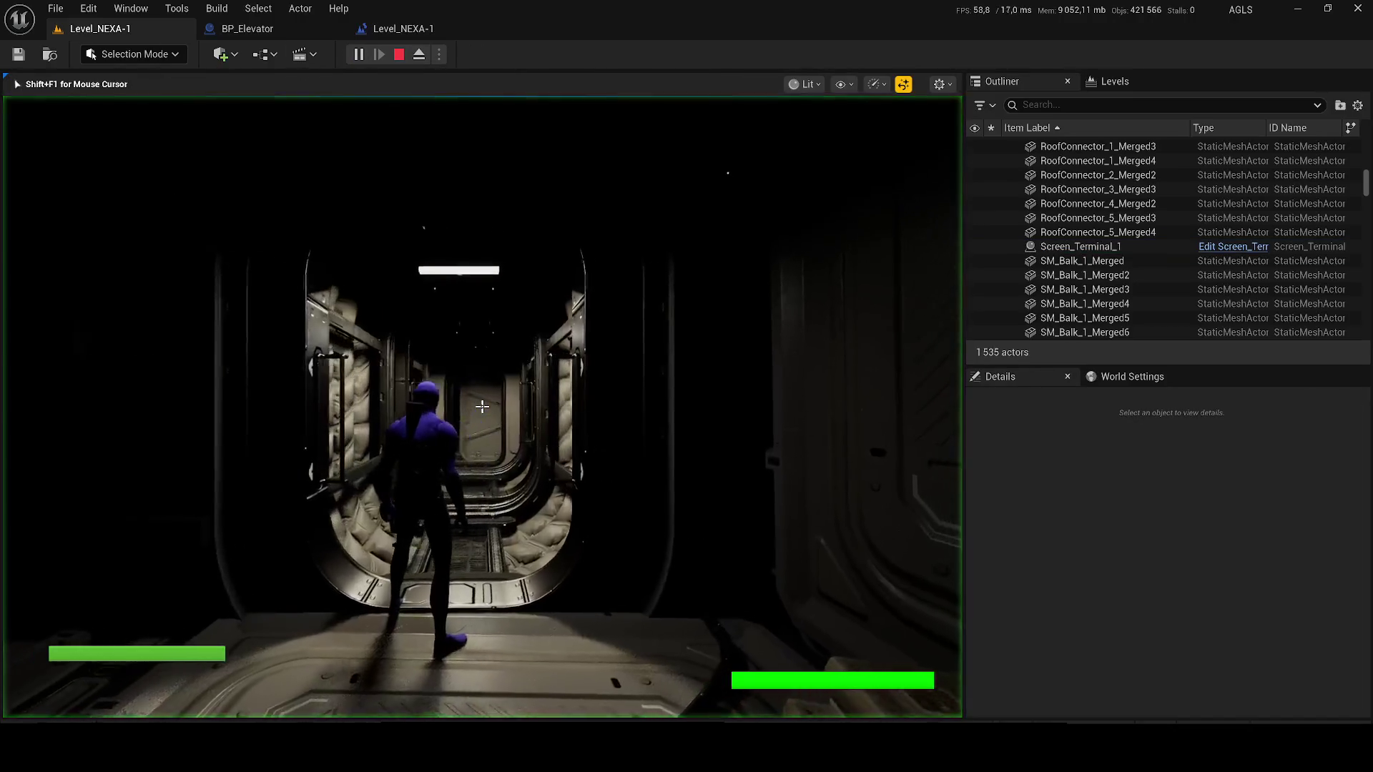
pyautogui.press('w')
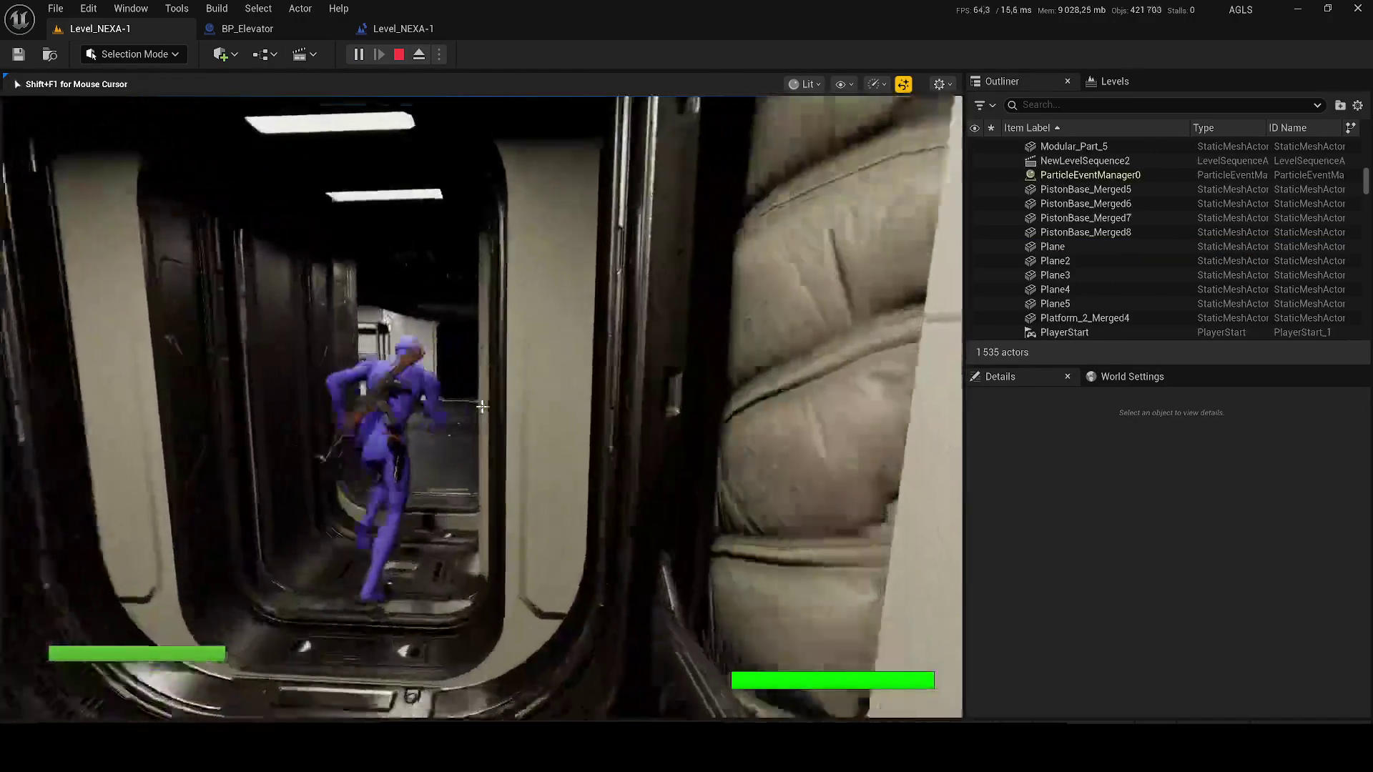
pyautogui.press('w')
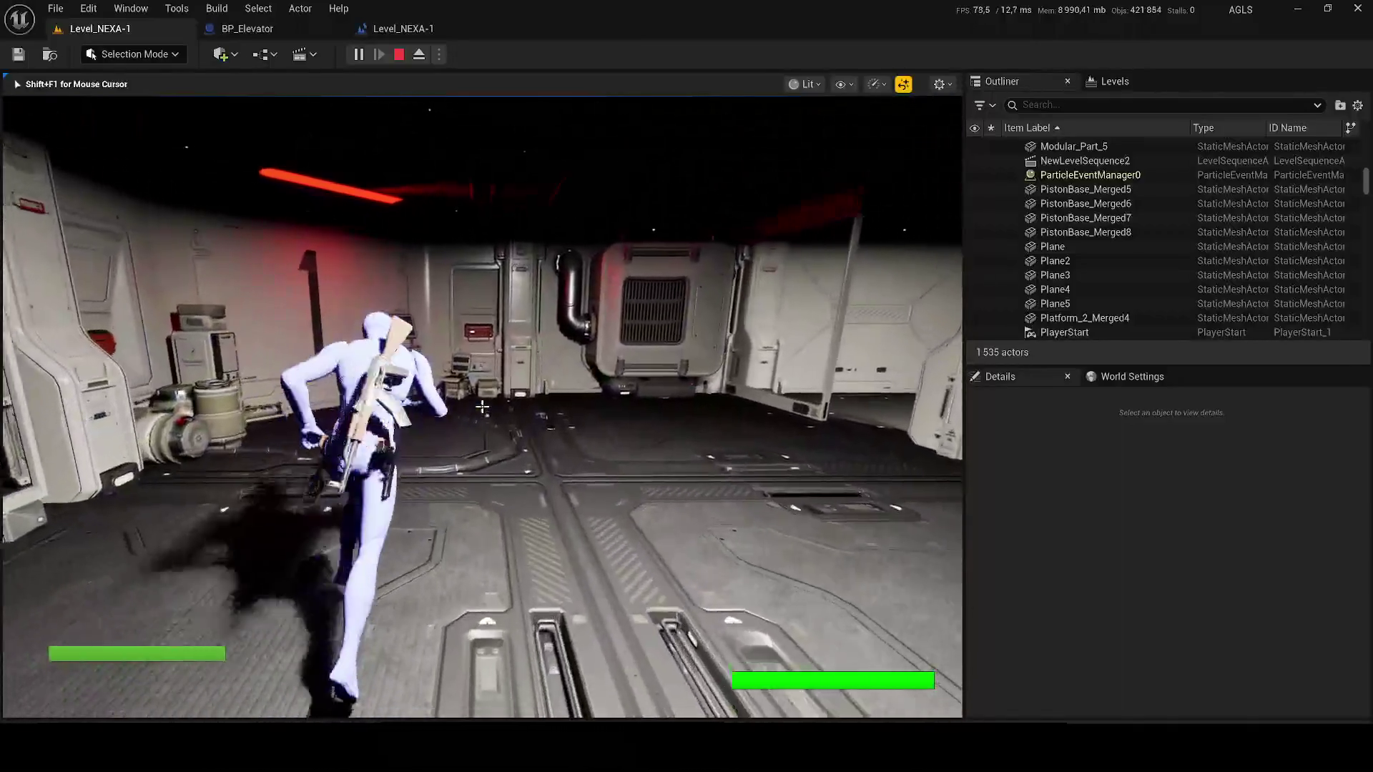
pyautogui.press('w')
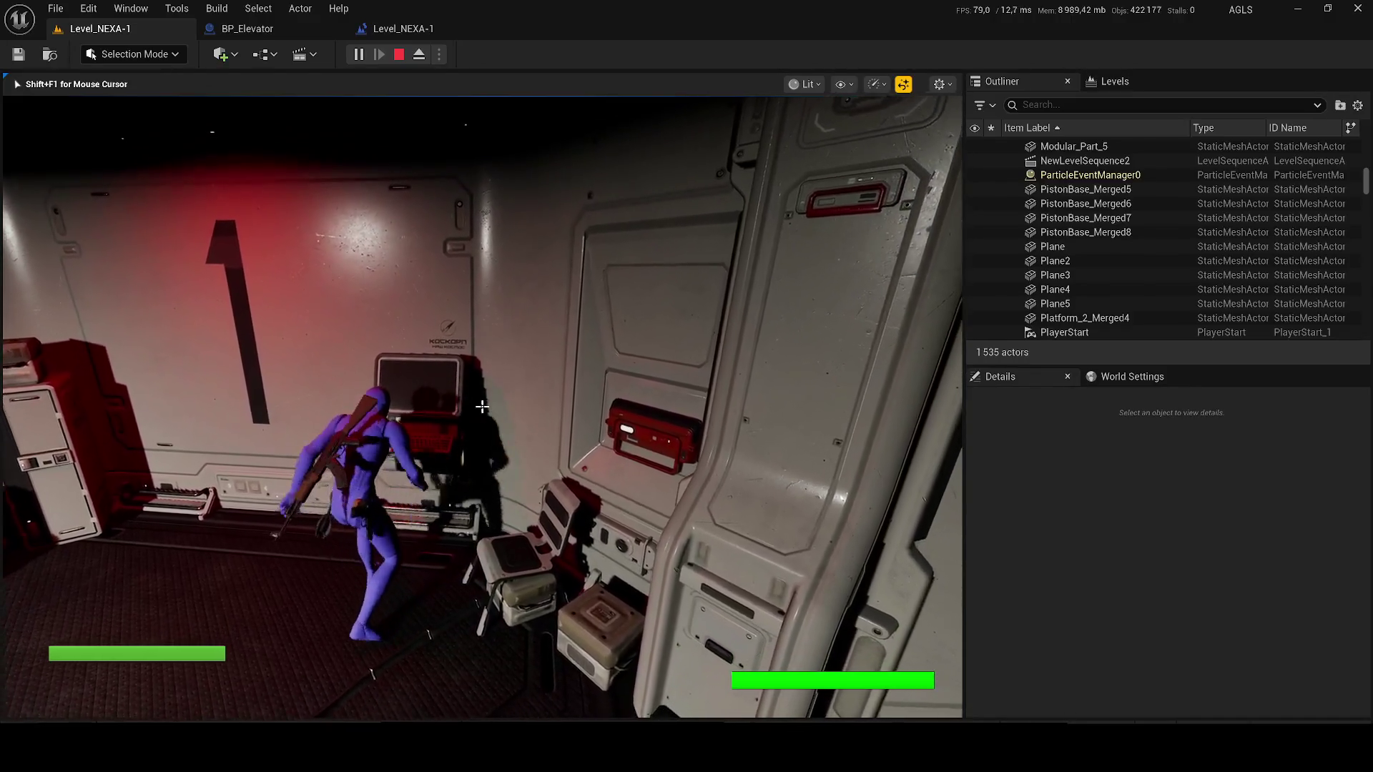
pyautogui.press('Escape')
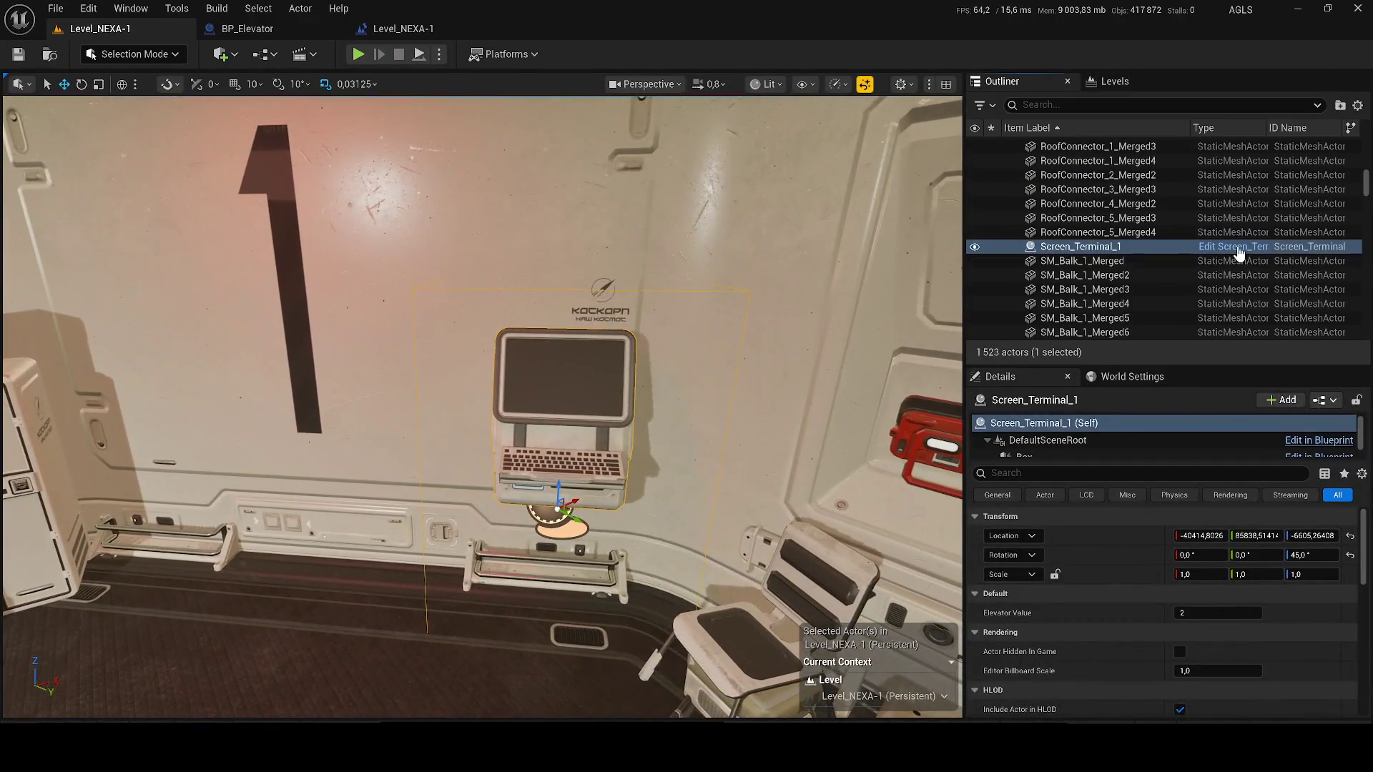
pyautogui.click(1238, 246)
# - Dock Screen_Terminal_1's EventGraph and delete the Elevator Move node after the Branch
pyautogui.moveTo(164, 484)
pyautogui.mouseDown()
pyautogui.moveTo(96, 482)
pyautogui.moveTo(529, 37)
pyautogui.moveTo(414, 84)
pyautogui.mouseUp()
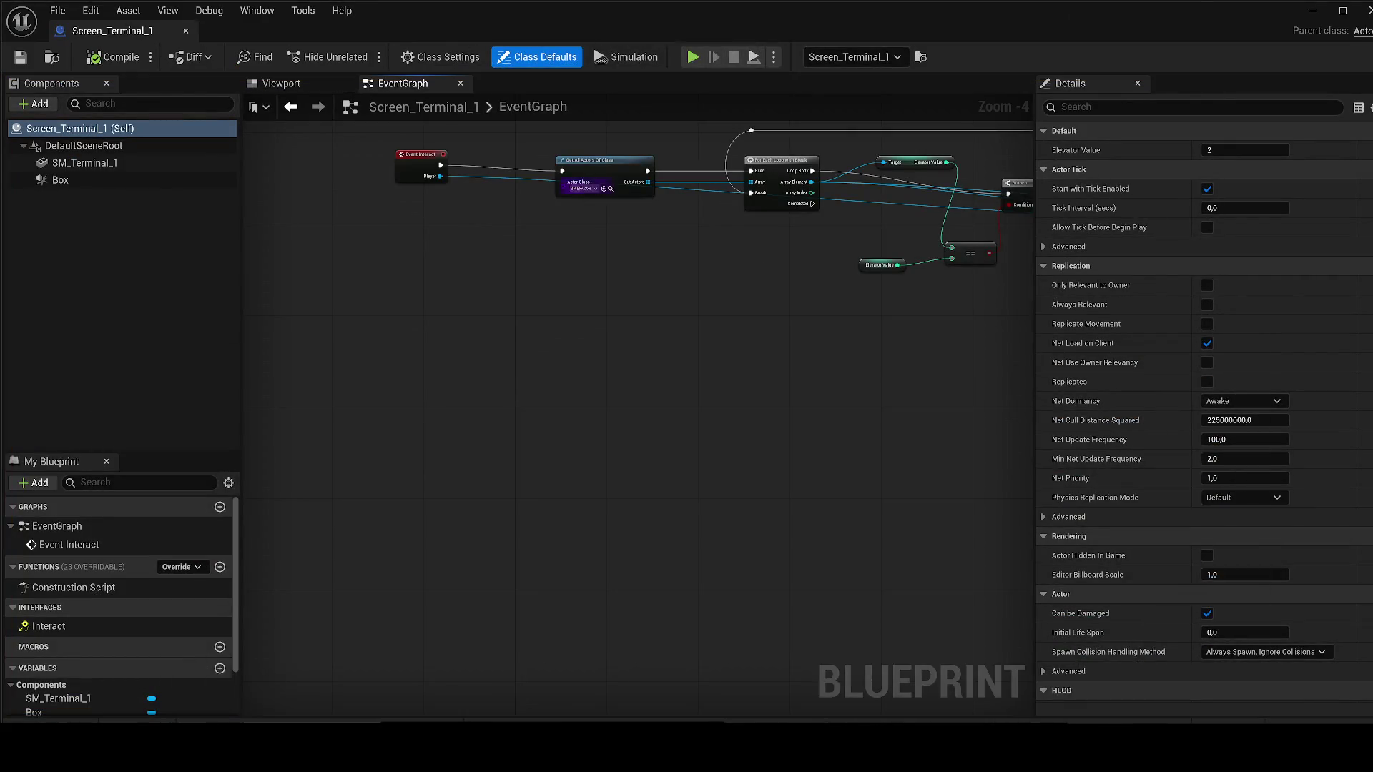
pyautogui.scroll(5, 583, 188)
pyautogui.scroll(-3, 477, 300)
pyautogui.moveTo(529, 336); pyautogui.dragTo(588, 336)
pyautogui.scroll(2, 436, 350)
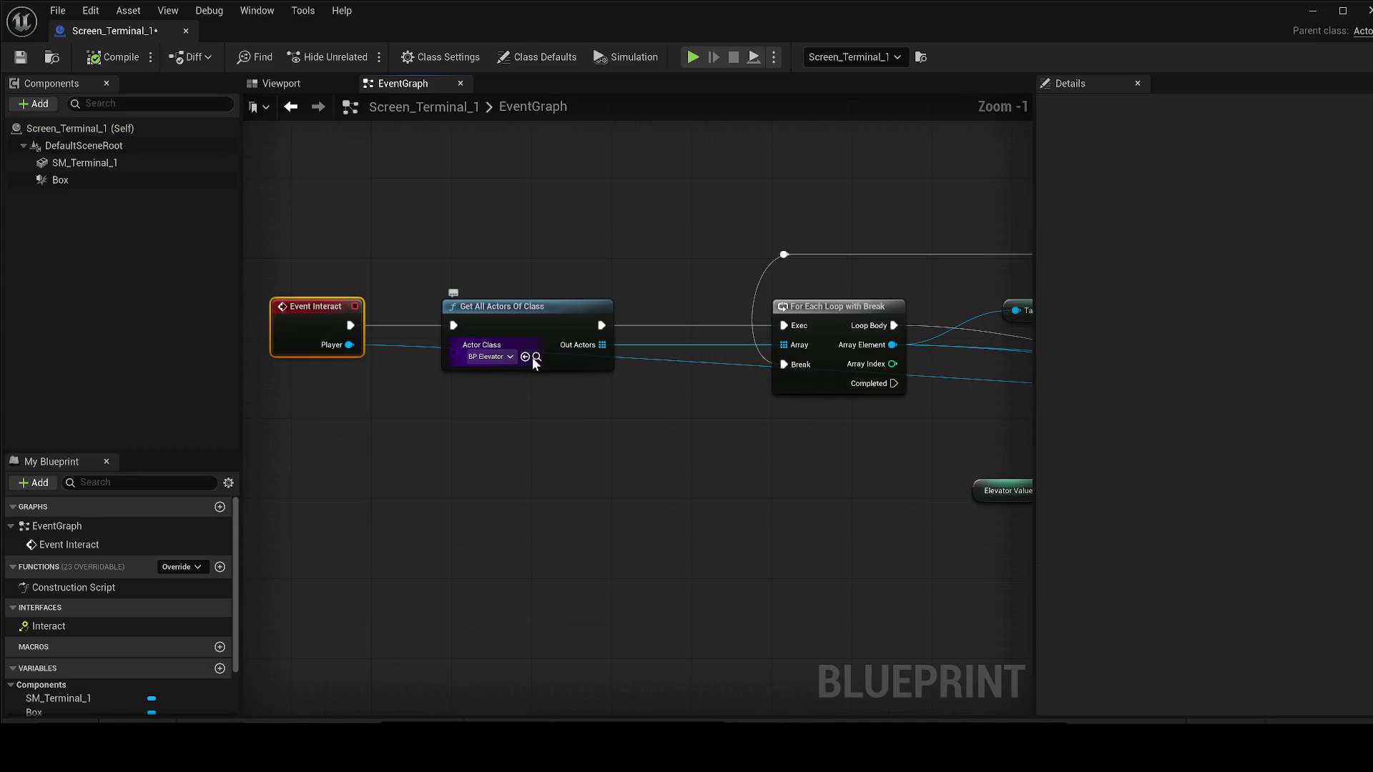
pyautogui.click(536, 358)
pyautogui.moveTo(733, 348); pyautogui.dragTo(245, 327)
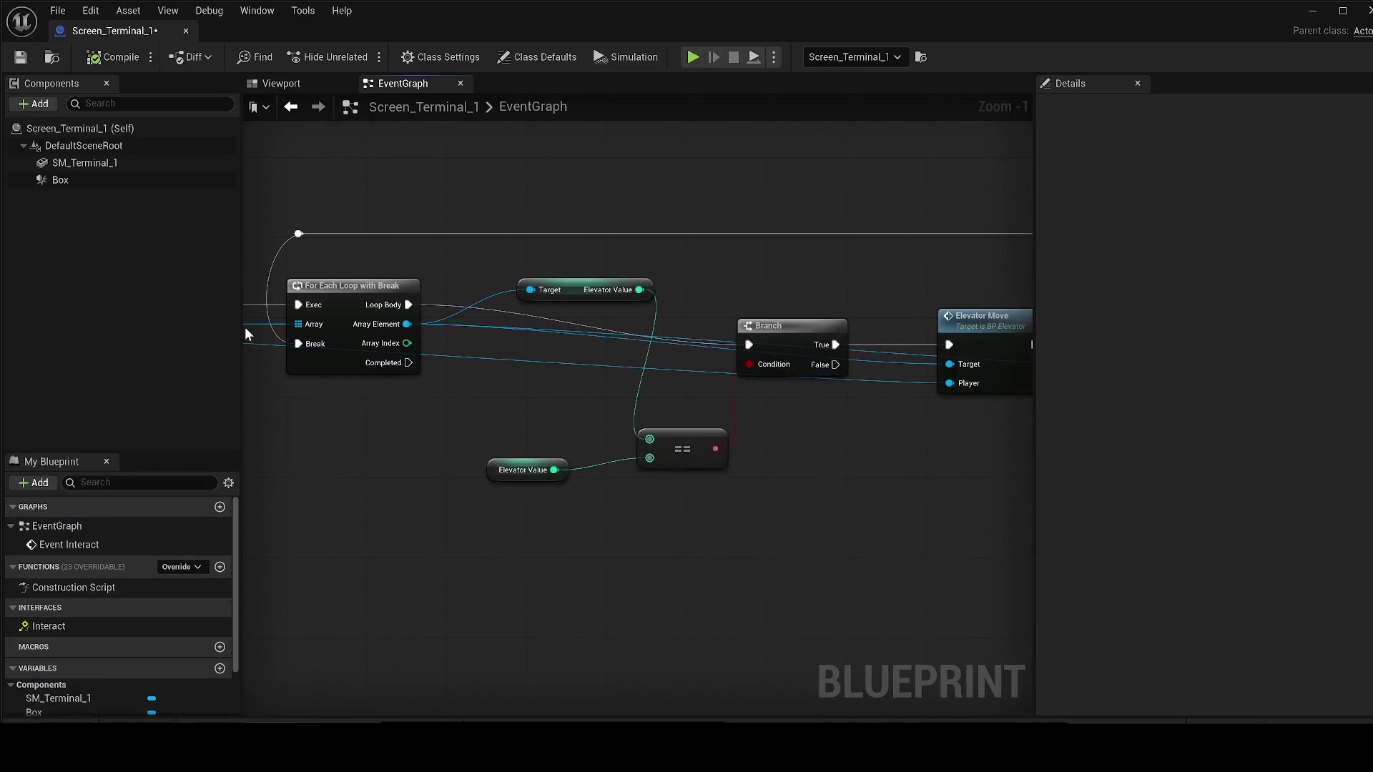
pyautogui.scroll(-3, 394, 361)
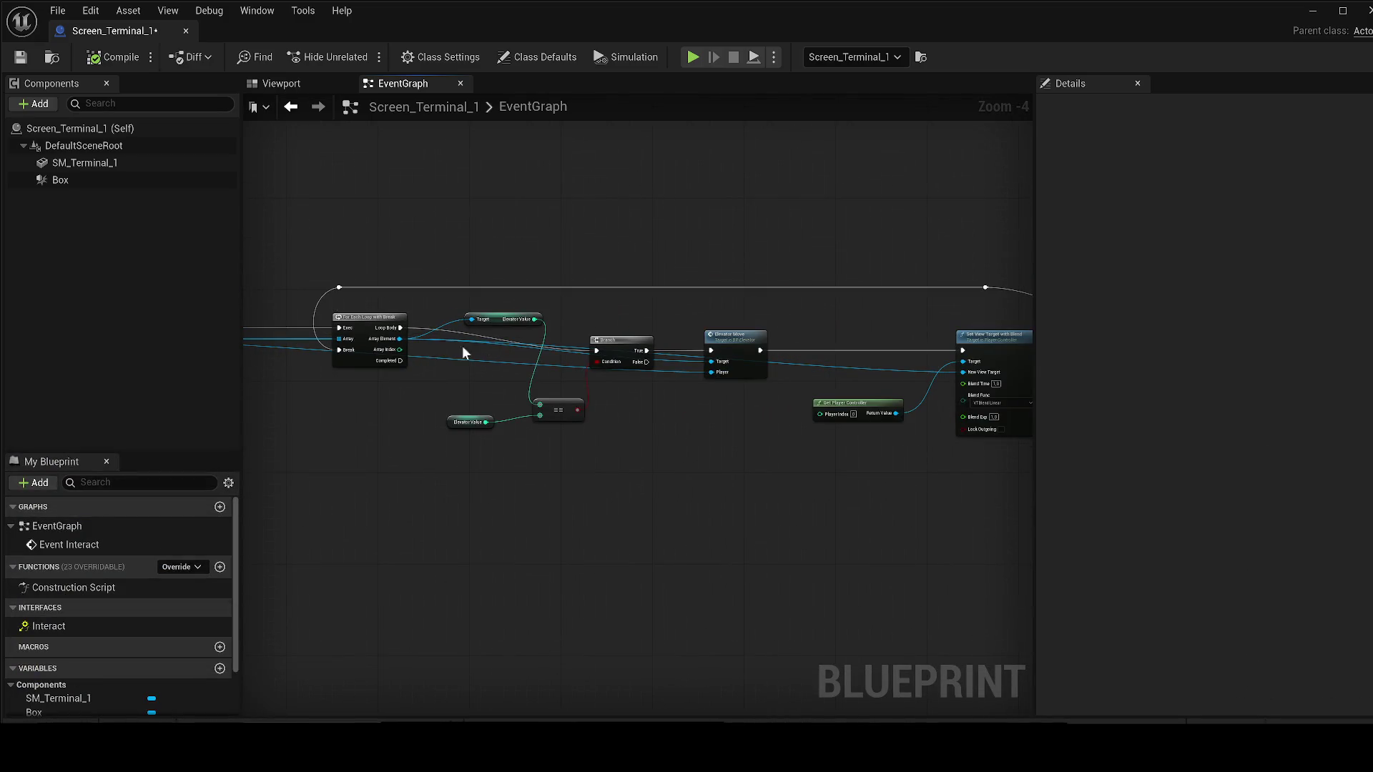
pyautogui.moveTo(462, 346); pyautogui.dragTo(397, 345)
pyautogui.scroll(1, 675, 336)
pyautogui.moveTo(675, 342)
pyautogui.mouseDown()
pyautogui.moveTo(652, 397)
pyautogui.moveTo(539, 412)
pyautogui.mouseUp()
pyautogui.press('Delete')
# - Pull a link from the Branch True output and confirm Get All Actors Of Class targets BP Elevator
pyautogui.moveTo(427, 375)
pyautogui.mouseDown()
pyautogui.moveTo(851, 349)
pyautogui.moveTo(854, 379)
pyautogui.mouseUp()
pyautogui.moveTo(483, 396); pyautogui.dragTo(732, 404)
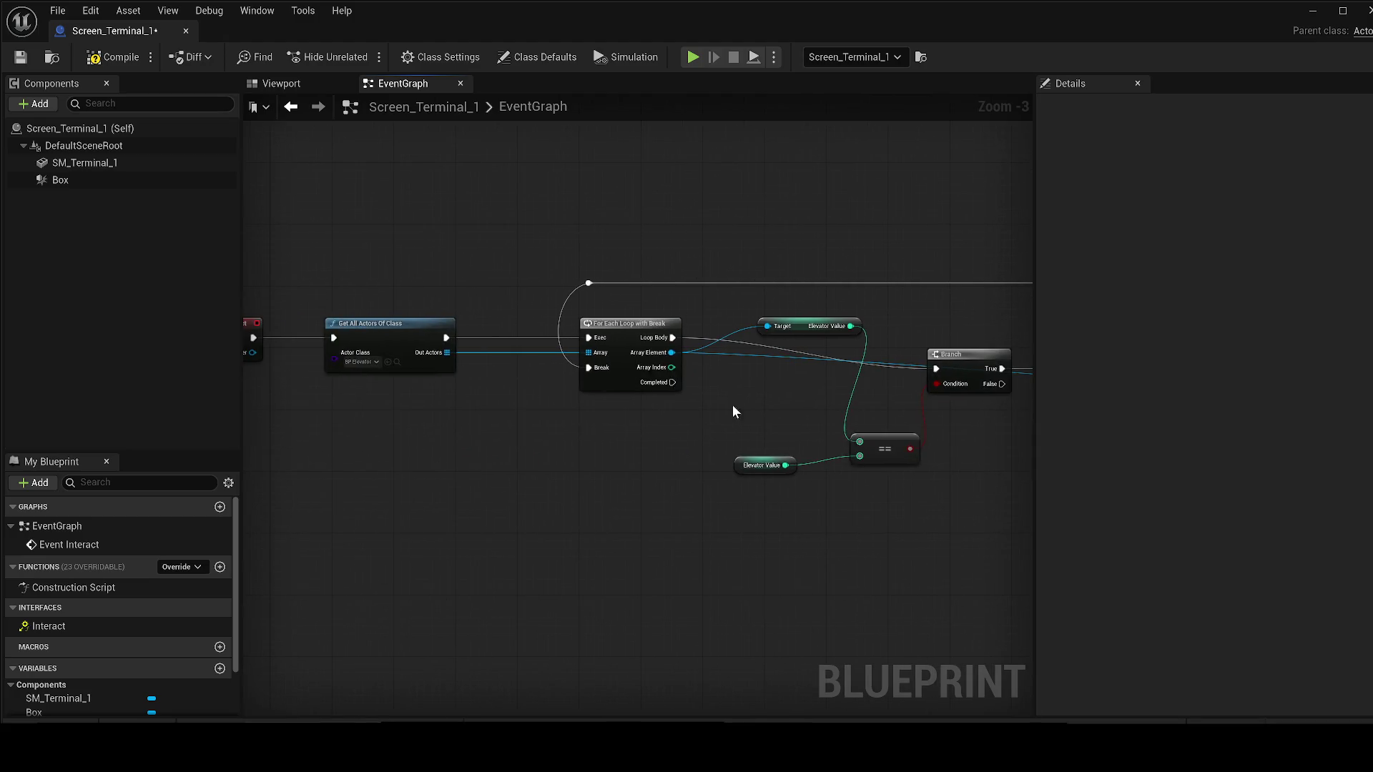
pyautogui.moveTo(515, 413); pyautogui.dragTo(565, 420)
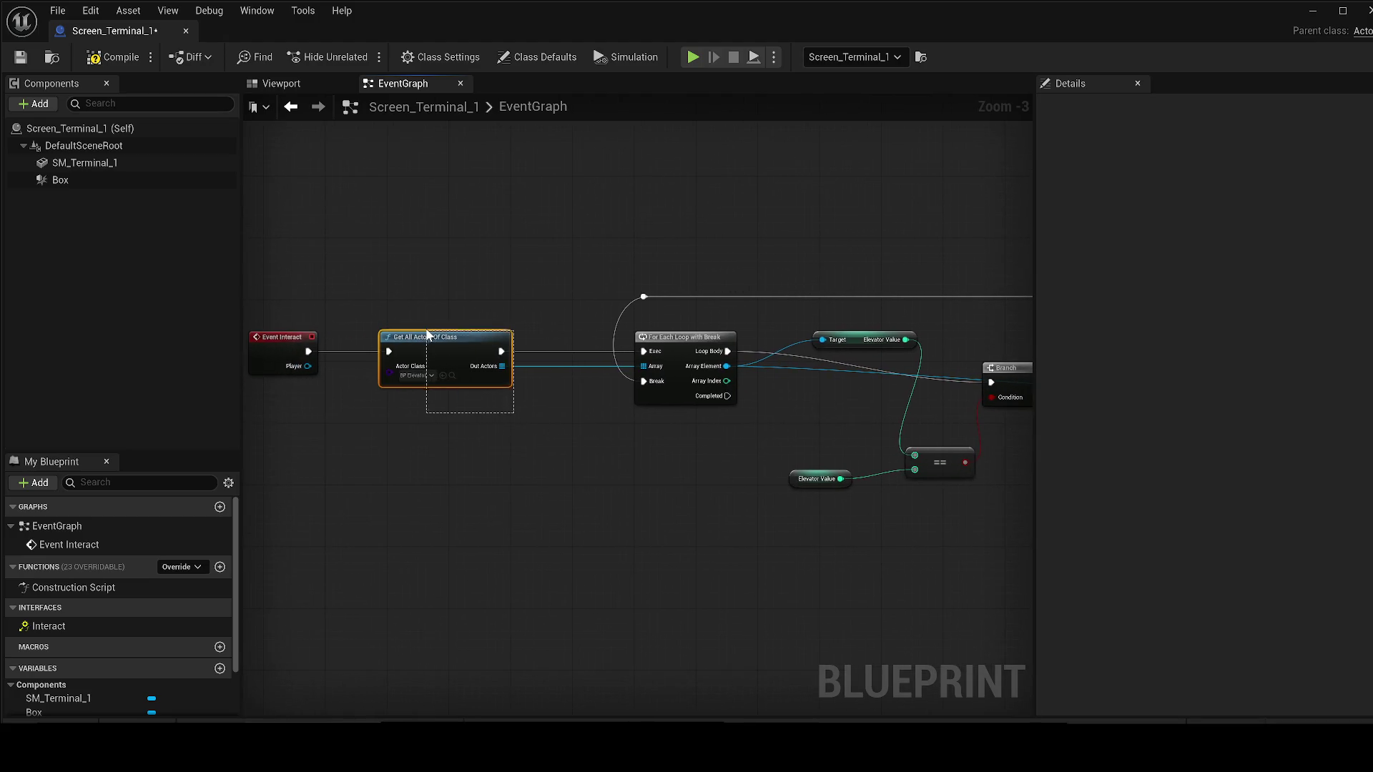
pyautogui.scroll(3, 429, 335)
pyautogui.click(482, 409)
pyautogui.click(404, 254)
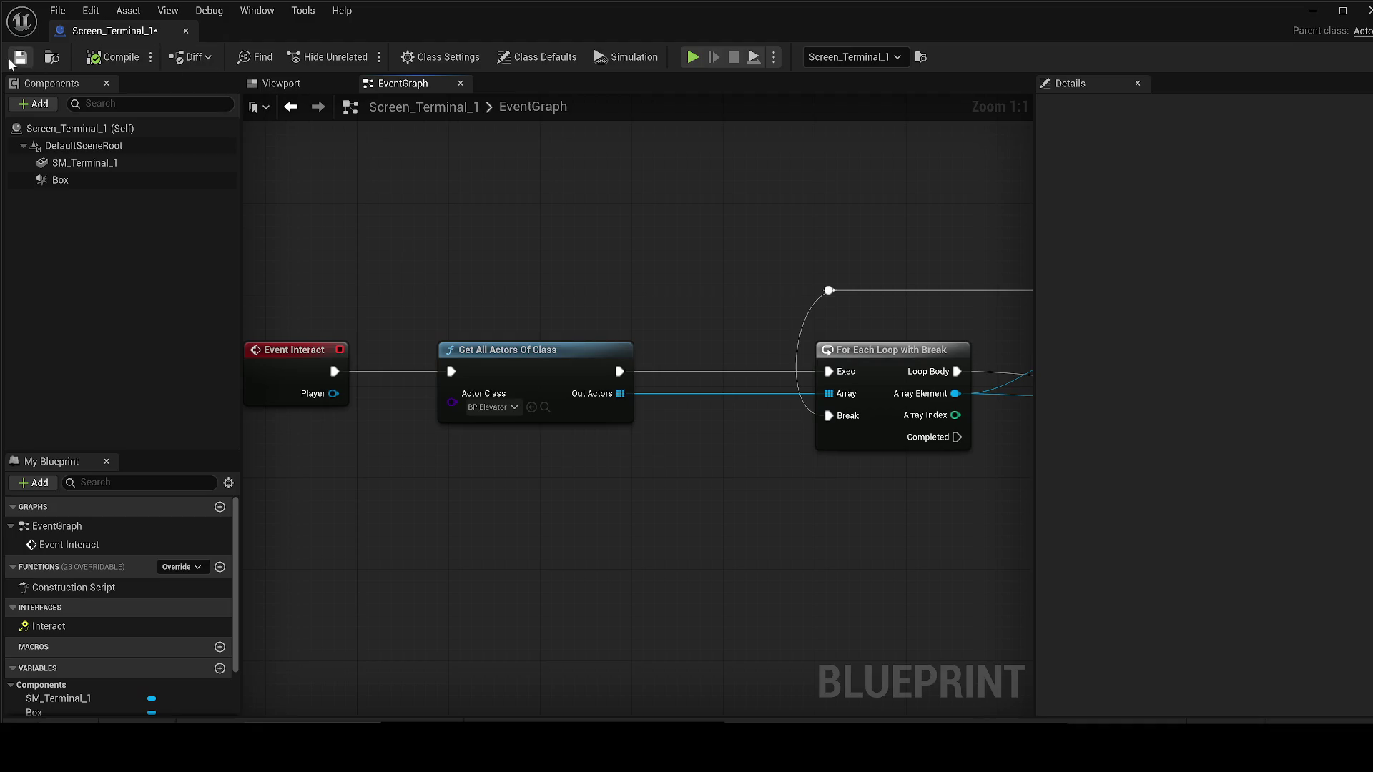
# - Return to the Level_NEXA-1 view close to the wall terminal
pyautogui.moveTo(114, 32)
pyautogui.mouseDown()
pyautogui.moveTo(339, 95)
pyautogui.moveTo(285, 32)
pyautogui.moveTo(214, 29)
pyautogui.mouseUp()
pyautogui.click(142, 26)
pyautogui.moveTo(365, 200); pyautogui.dragTo(365, 200)
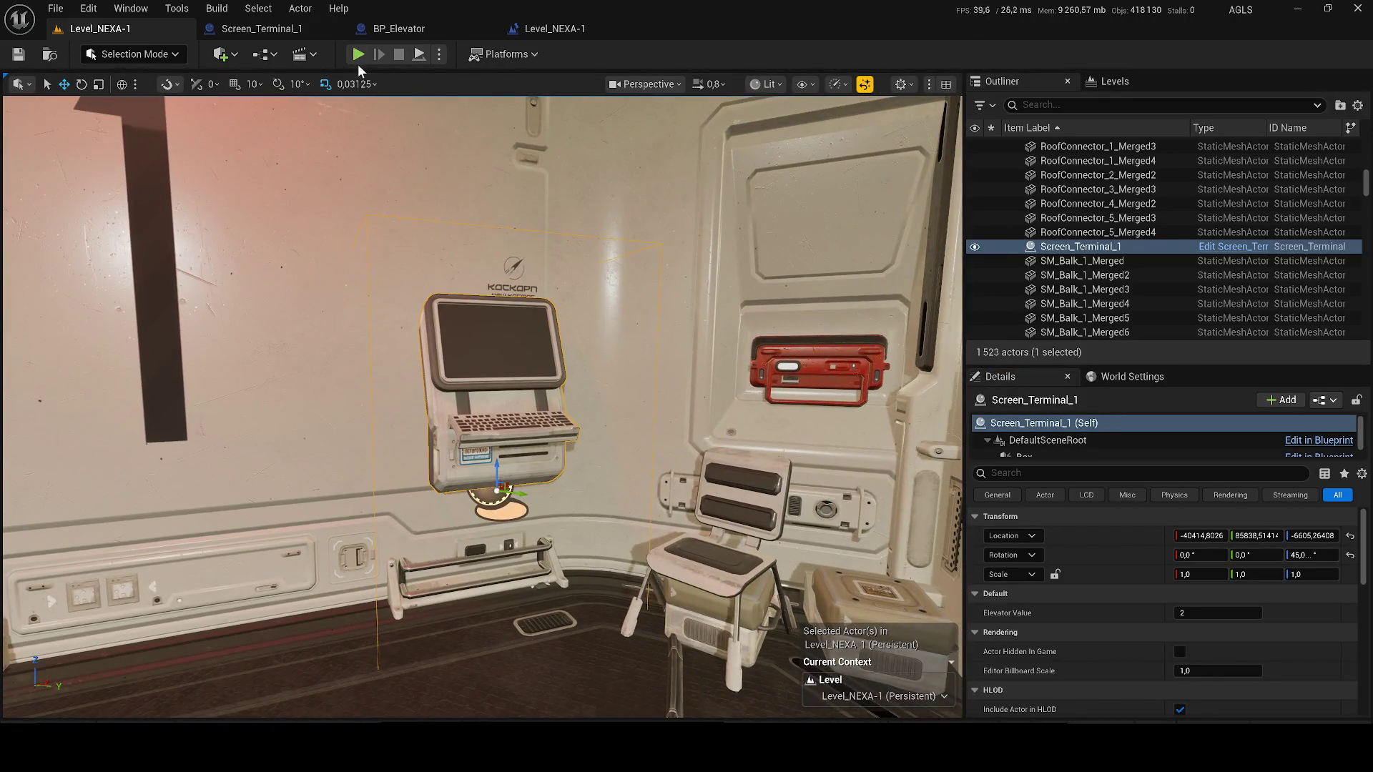
# - Play the level and run the character down the corridor to the wall terminal
pyautogui.hotkey('alt', 'p')
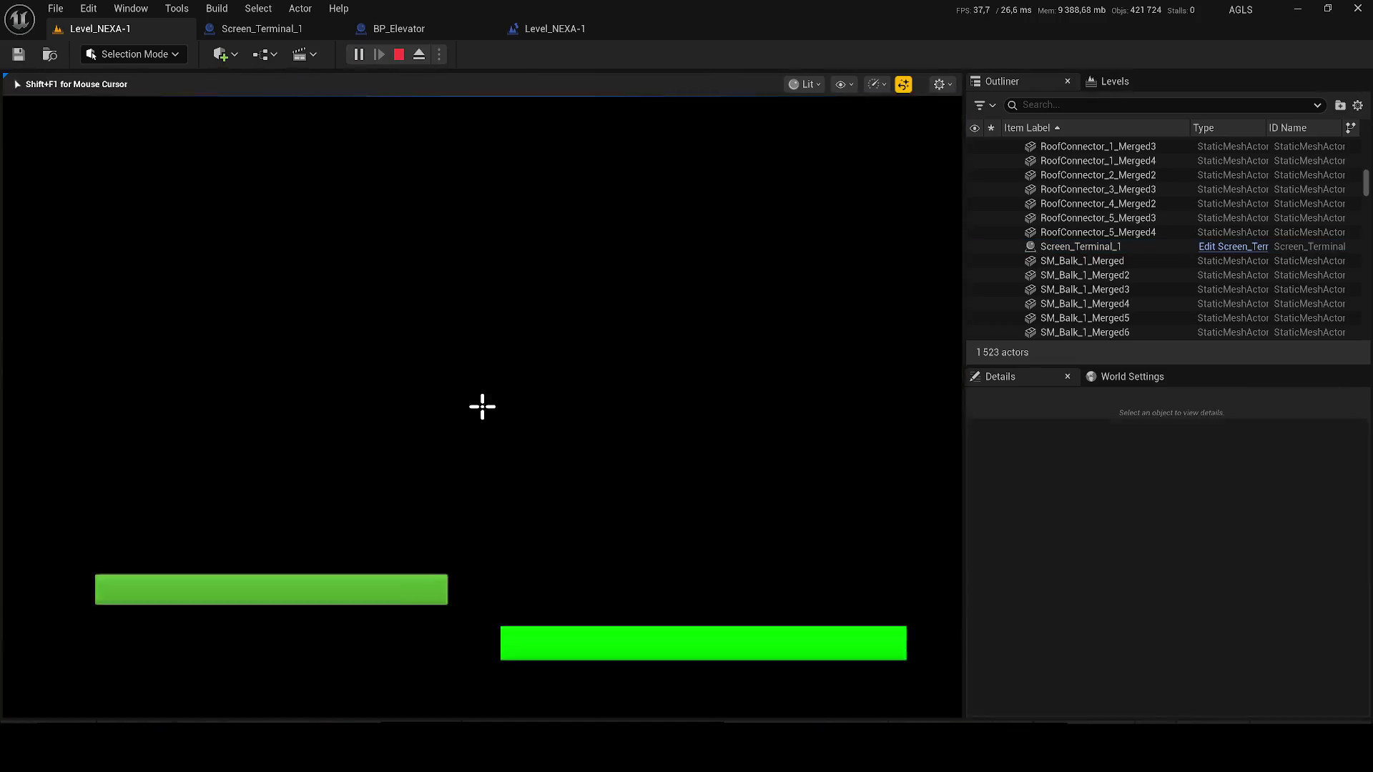
pyautogui.press('w')
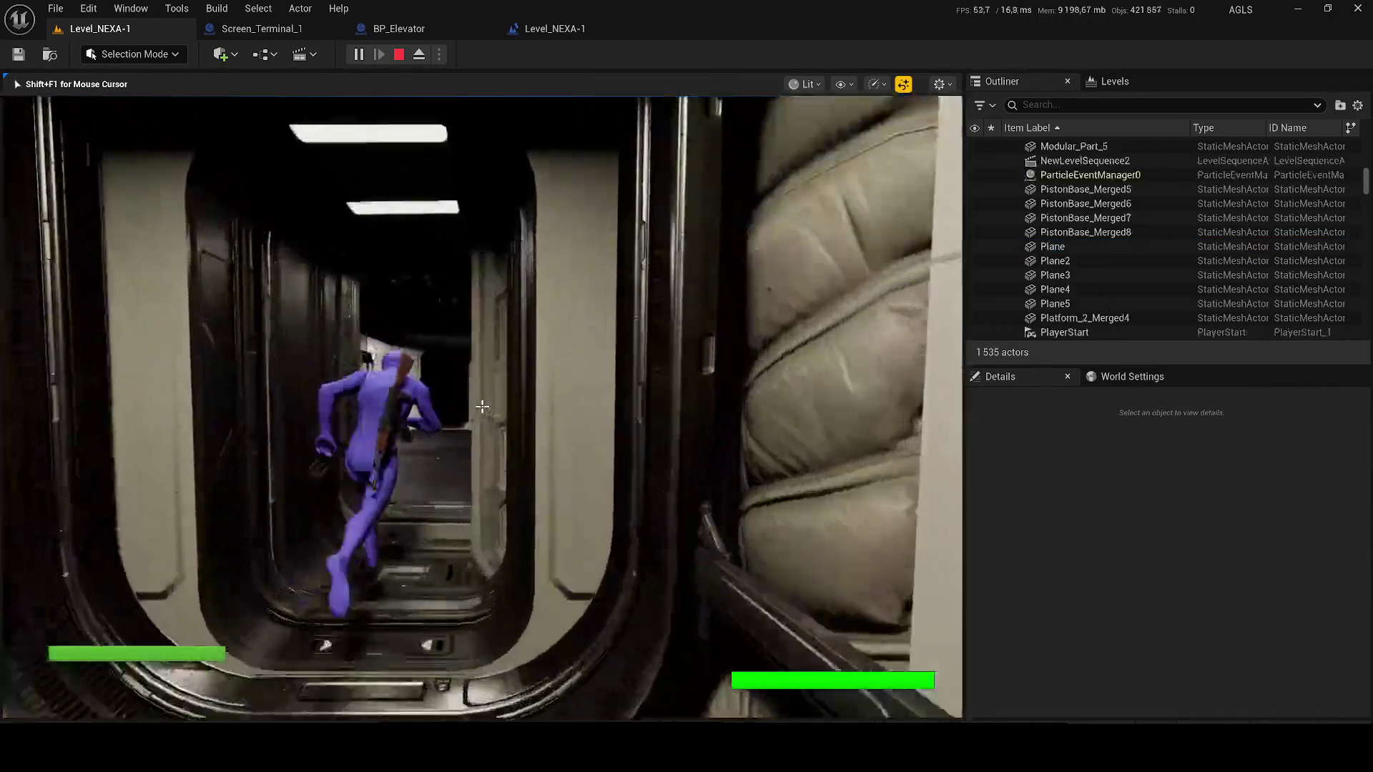
pyautogui.press('w')
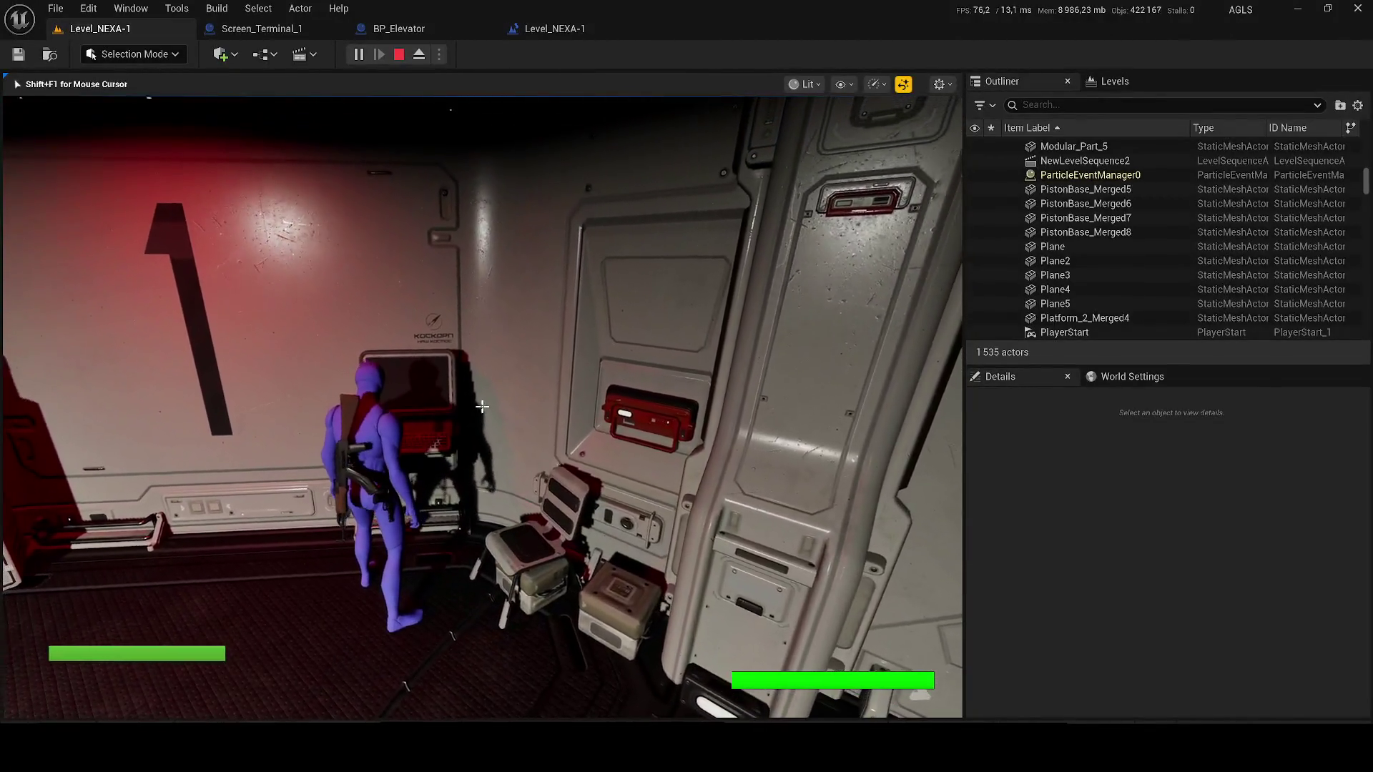
# - Interact with the wall terminal in-game, then open BP_Elevator from the Content Browser
pyautogui.press('e')
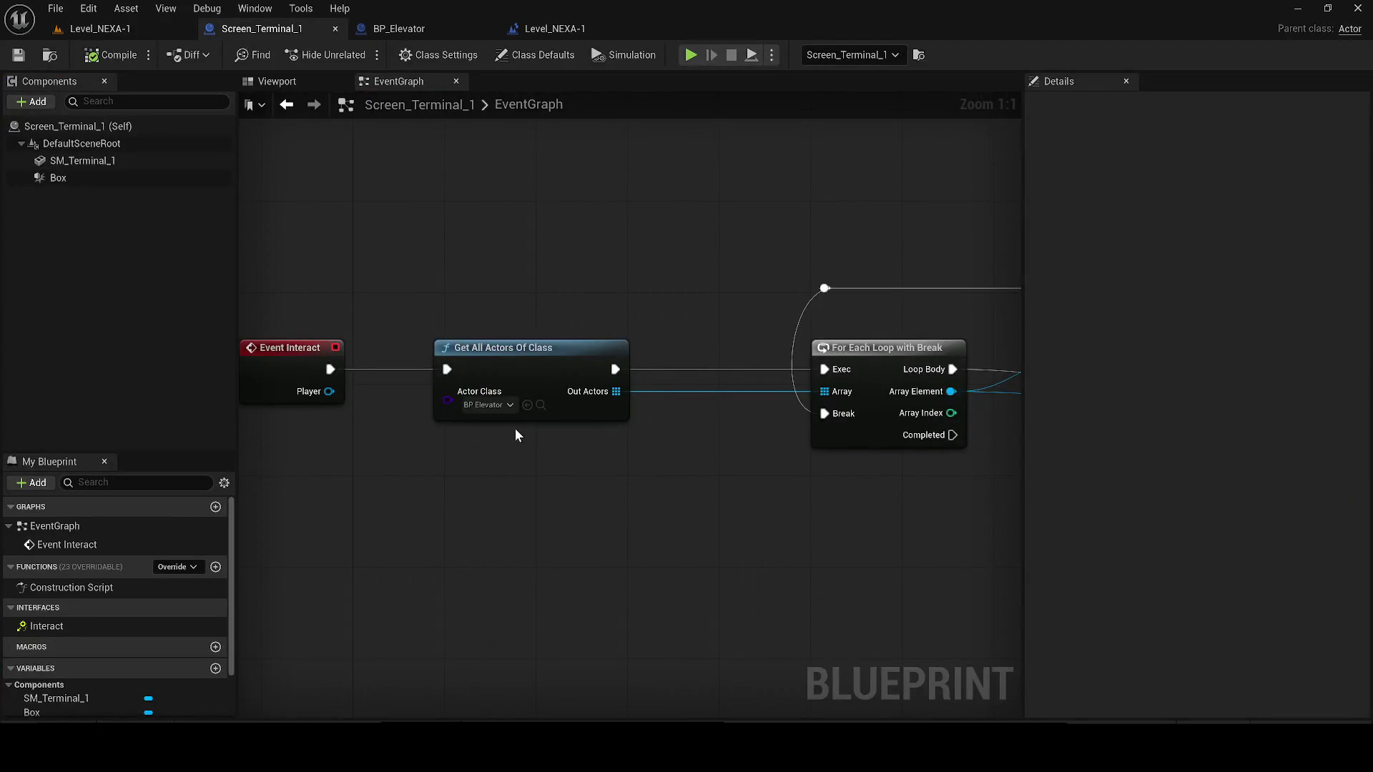
pyautogui.click(89, 30)
pyautogui.click(251, 32)
pyautogui.click(541, 406)
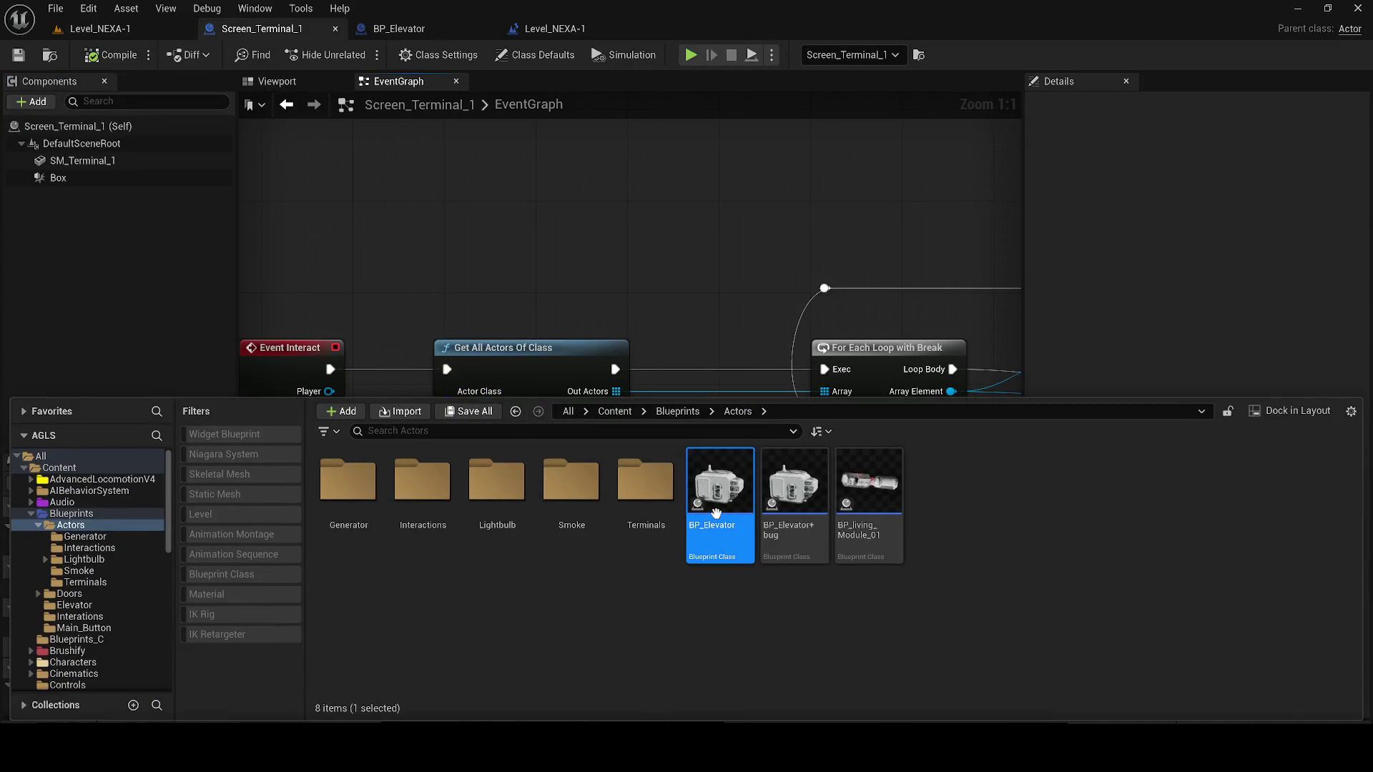
pyautogui.doubleClick(719, 501)
# - In BP_Elevator, add the Event Interact interface event, delete it again, and save
pyautogui.moveTo(104, 494)
pyautogui.mouseDown()
pyautogui.moveTo(322, 84)
pyautogui.moveTo(400, 81)
pyautogui.mouseUp()
pyautogui.click(104, 588)
pyautogui.doubleClick(43, 608)
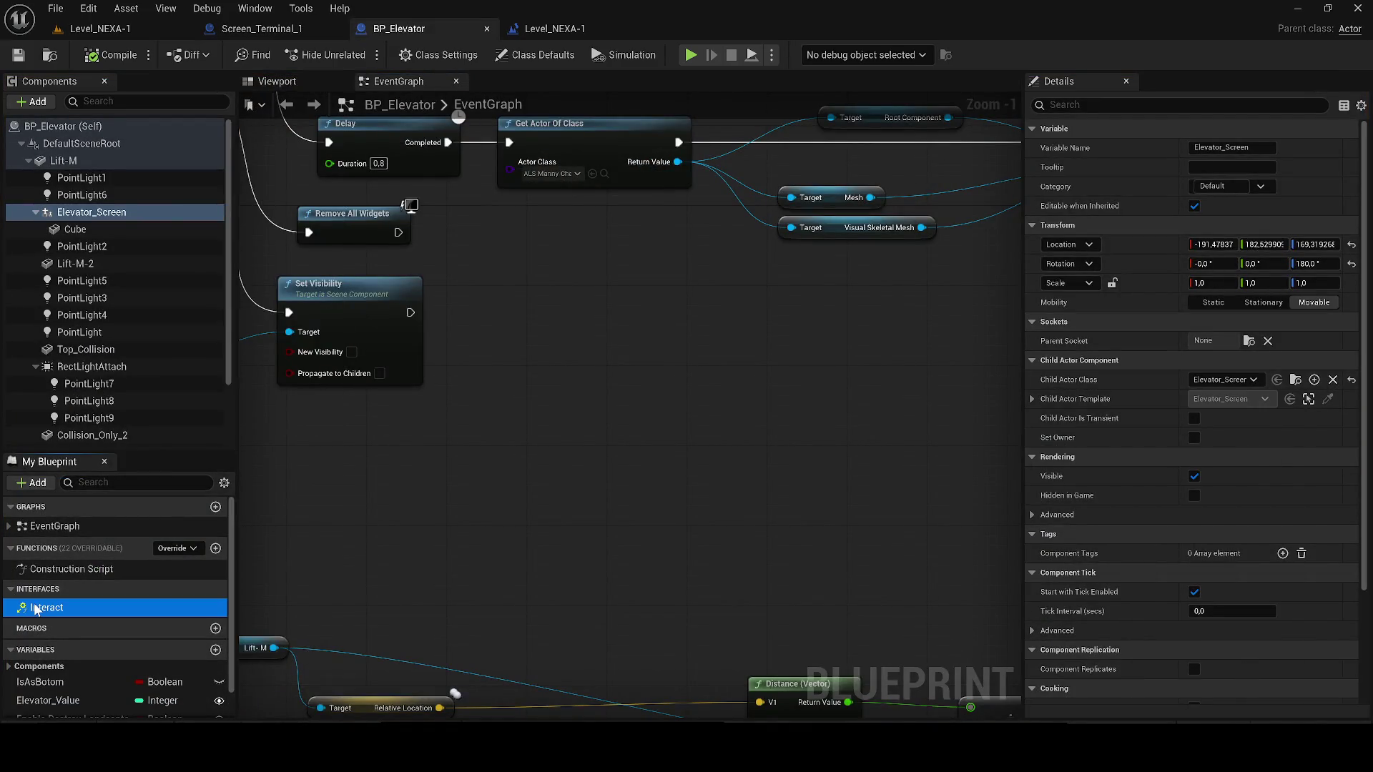
pyautogui.scroll(1, 746, 484)
pyautogui.press('Delete')
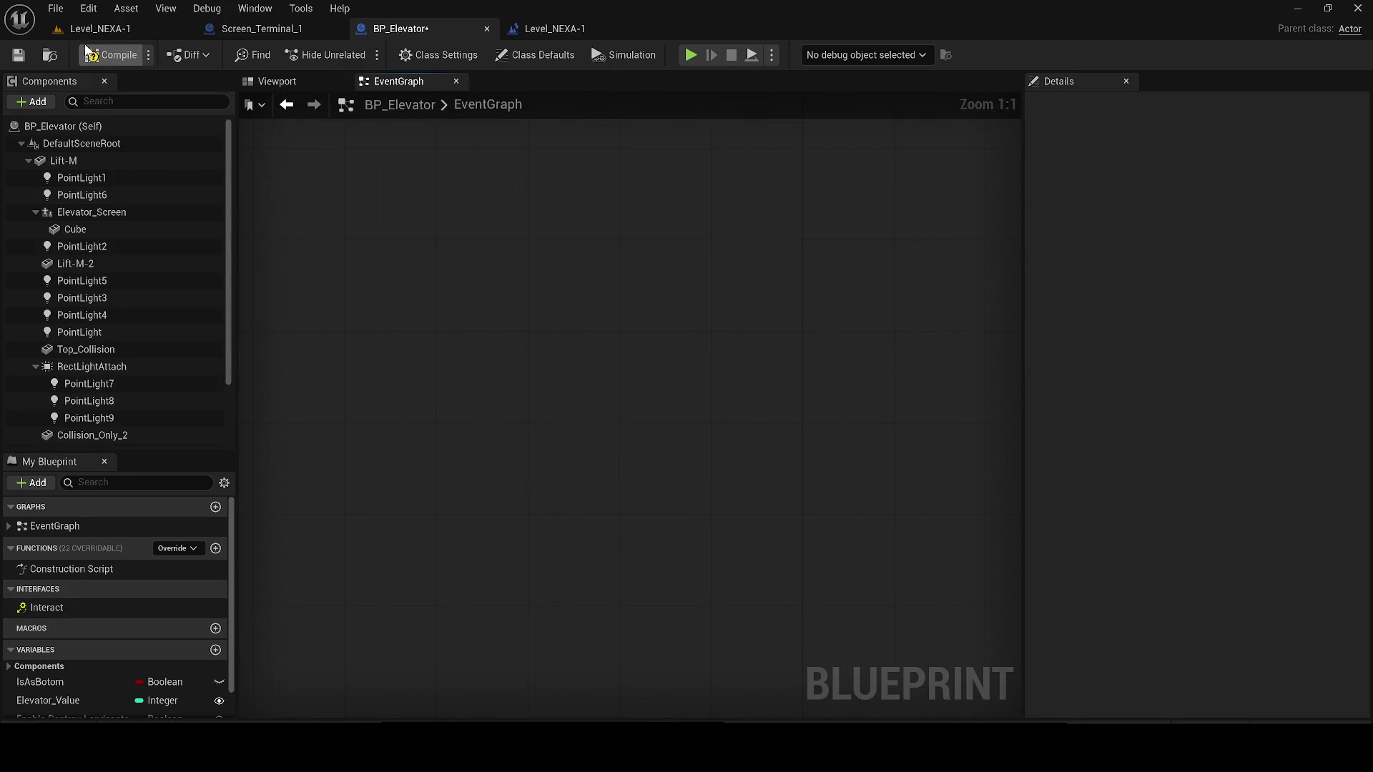
pyautogui.click(14, 57)
# - Back in Screen_Terminal_1, bring the Elevator Value equality check into view
pyautogui.click(300, 29)
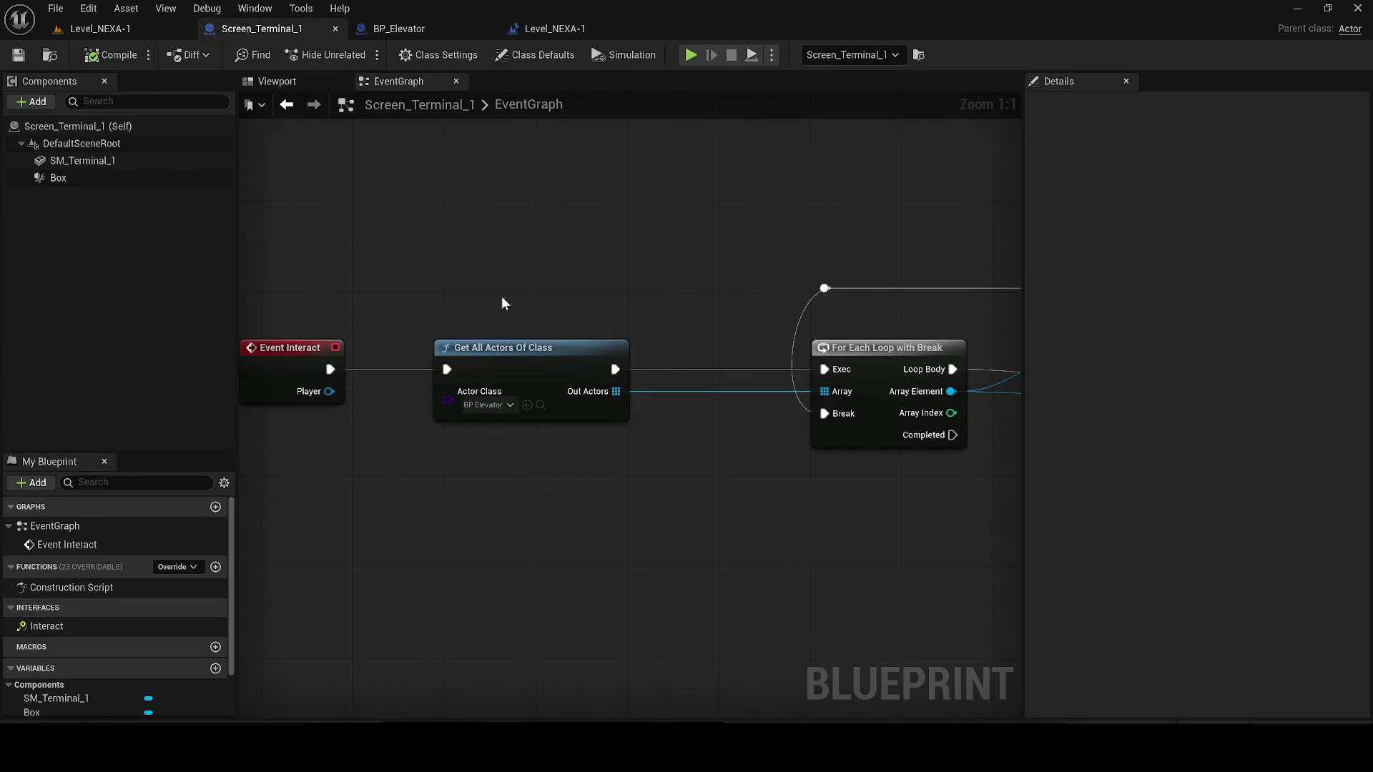
pyautogui.scroll(-3, 585, 426)
pyautogui.moveTo(585, 427); pyautogui.dragTo(359, 405)
pyautogui.moveTo(633, 408); pyautogui.dragTo(502, 417)
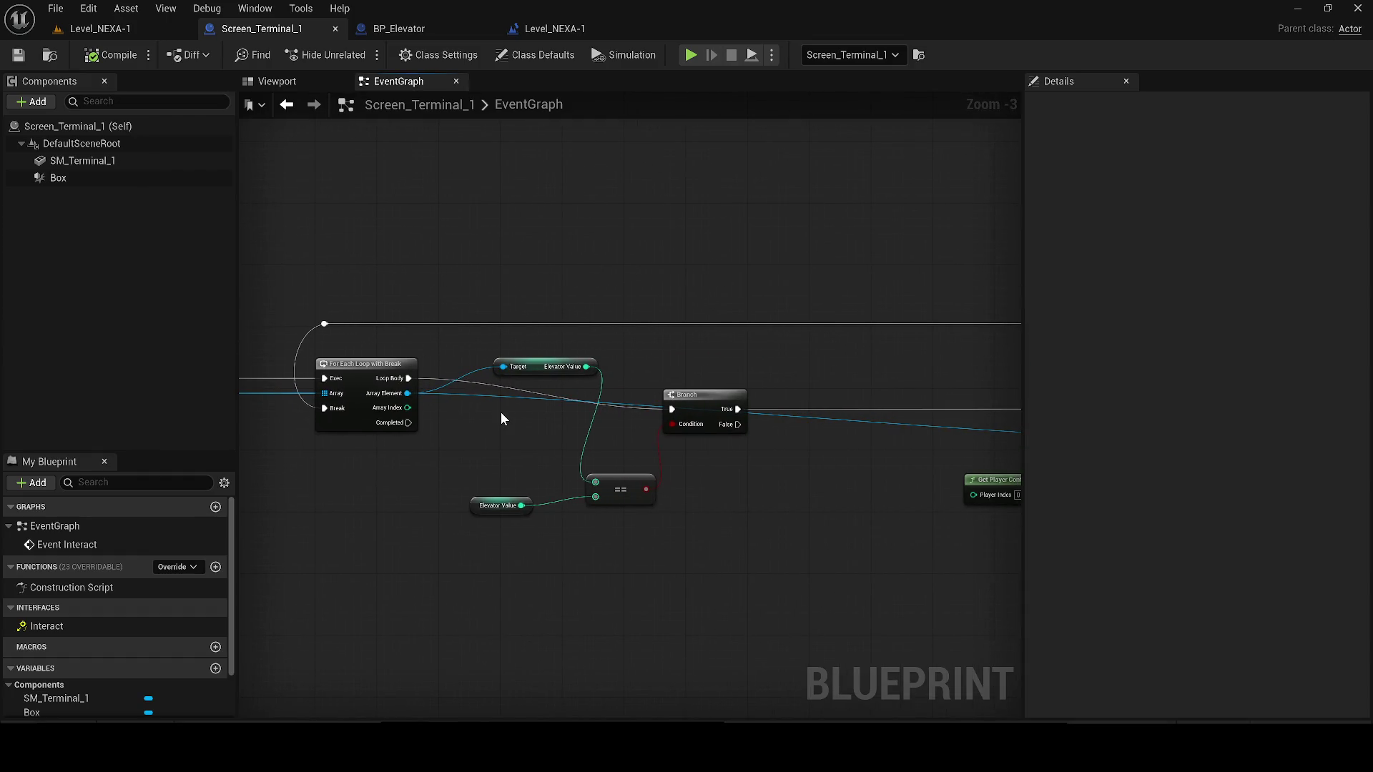
pyautogui.moveTo(492, 513); pyautogui.dragTo(523, 514)
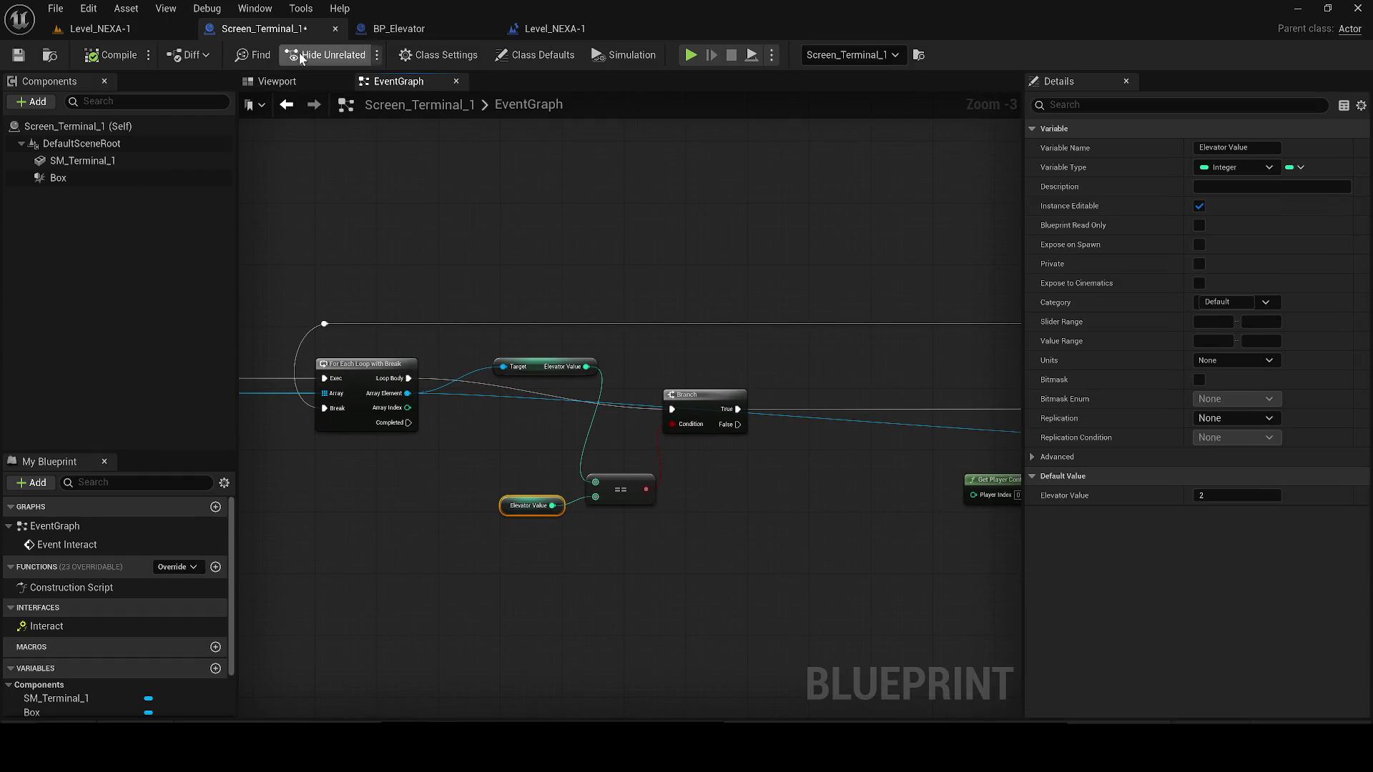
# - Save Screen_Terminal_1 and set the Elevator Value default to 10
pyautogui.click(13, 59)
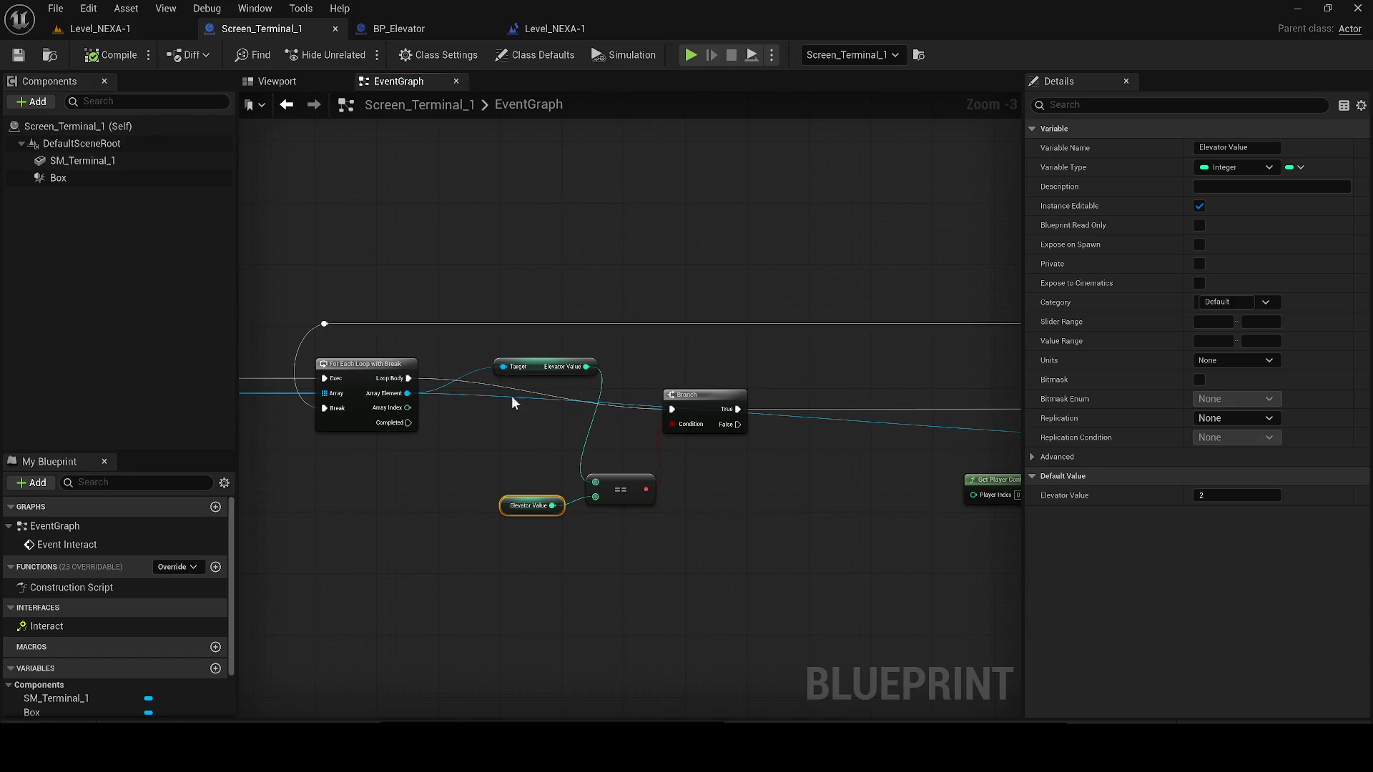
pyautogui.click(1225, 496)
pyautogui.write('10')
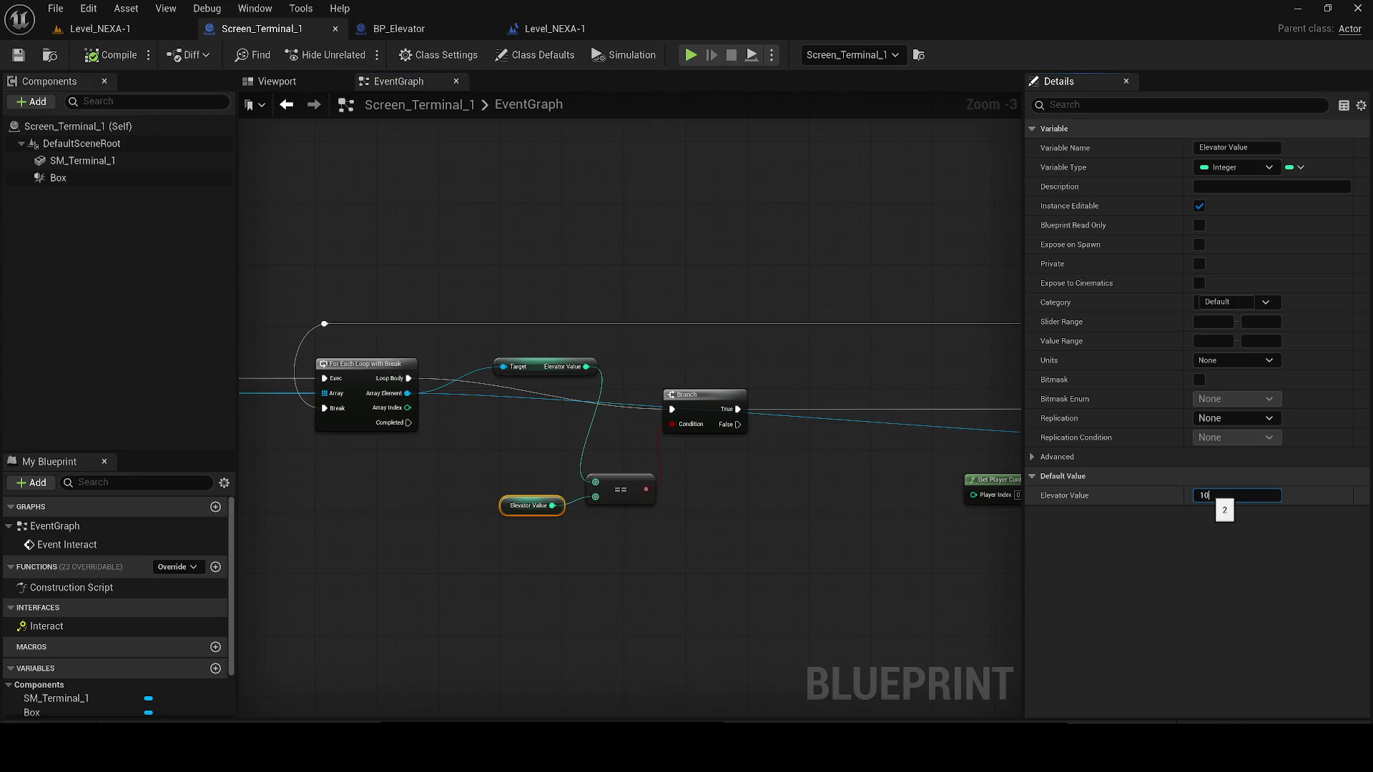
pyautogui.press('Return')
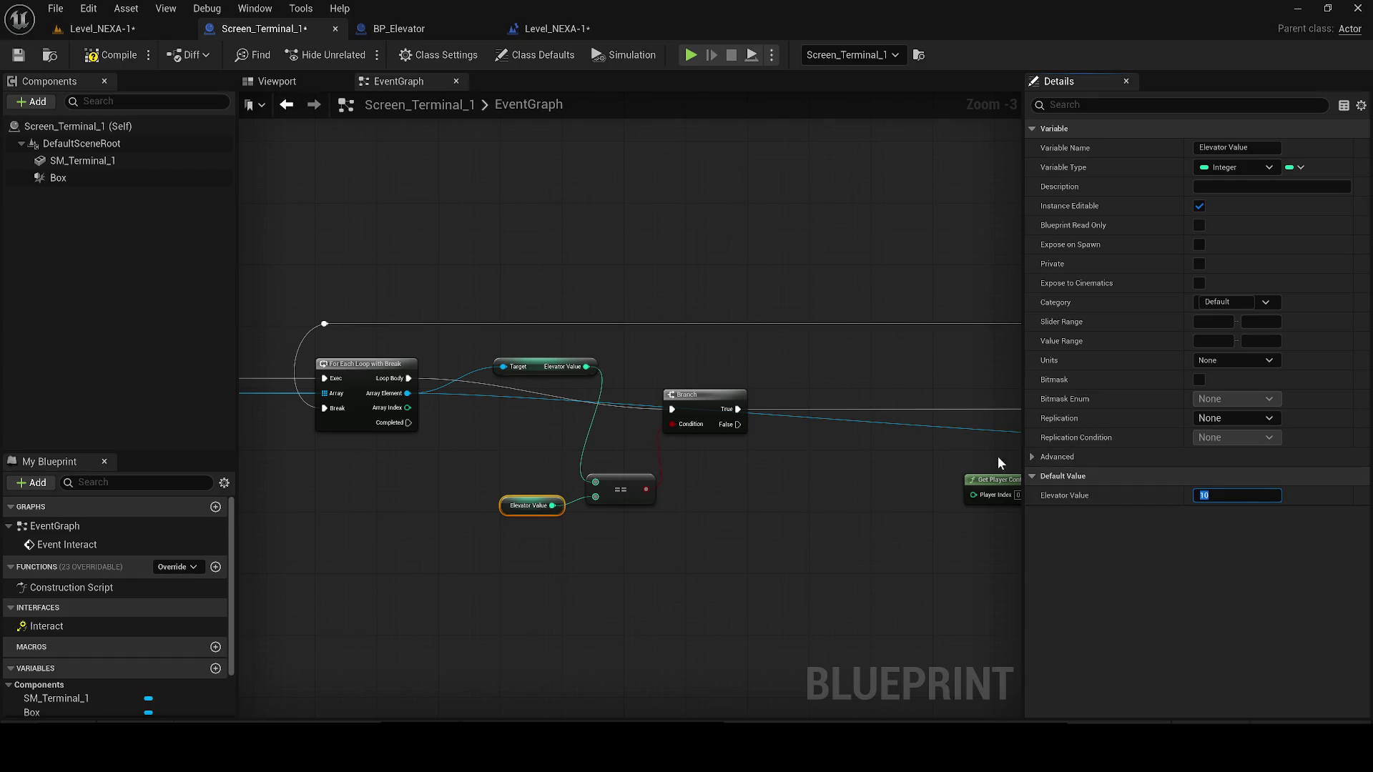
# - Rename the variable to Value of screen, compile, and commit default 10
pyautogui.scroll(-1, 107, 686)
pyautogui.doubleClick(53, 688)
pyautogui.click(62, 688)
pyautogui.hotkey('ctrl', 'BackSpace')
pyautogui.write('Value of screen')
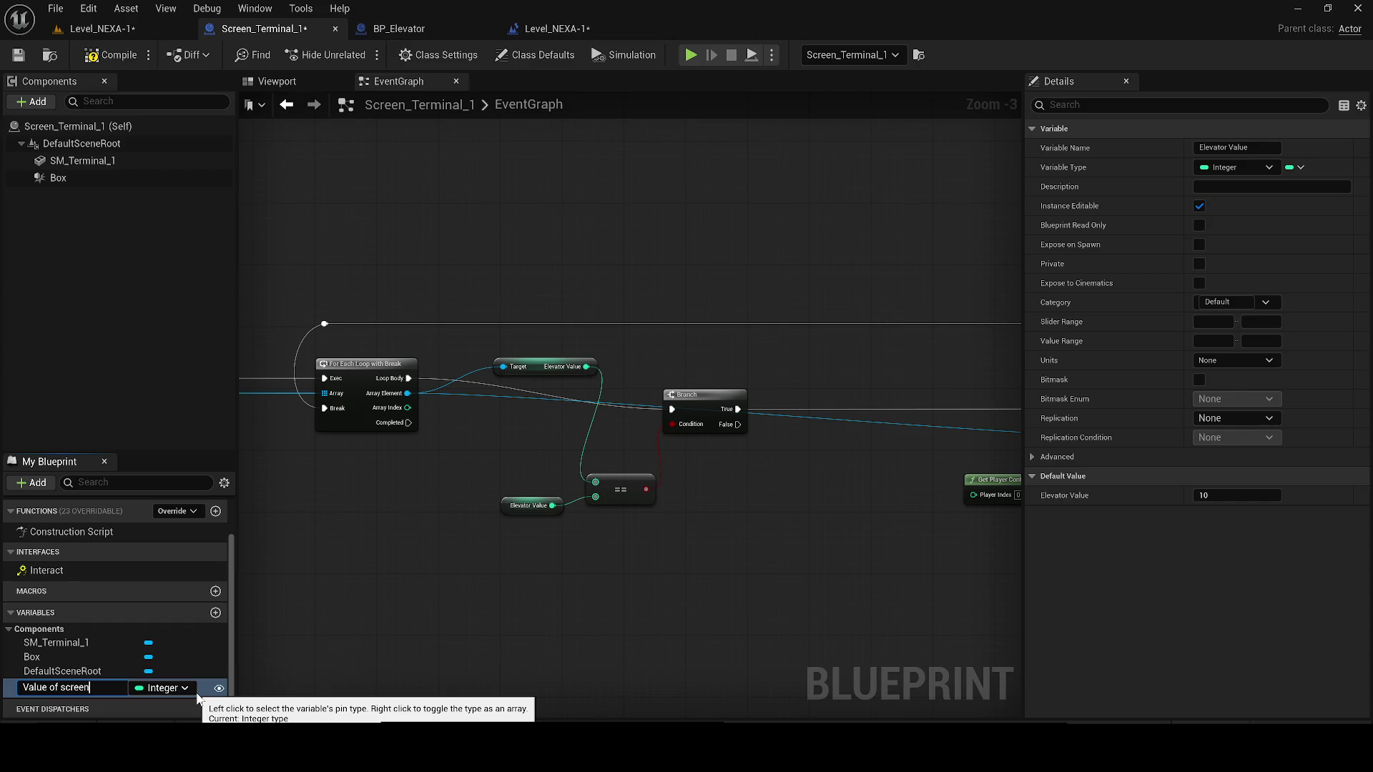
pyautogui.press('Return')
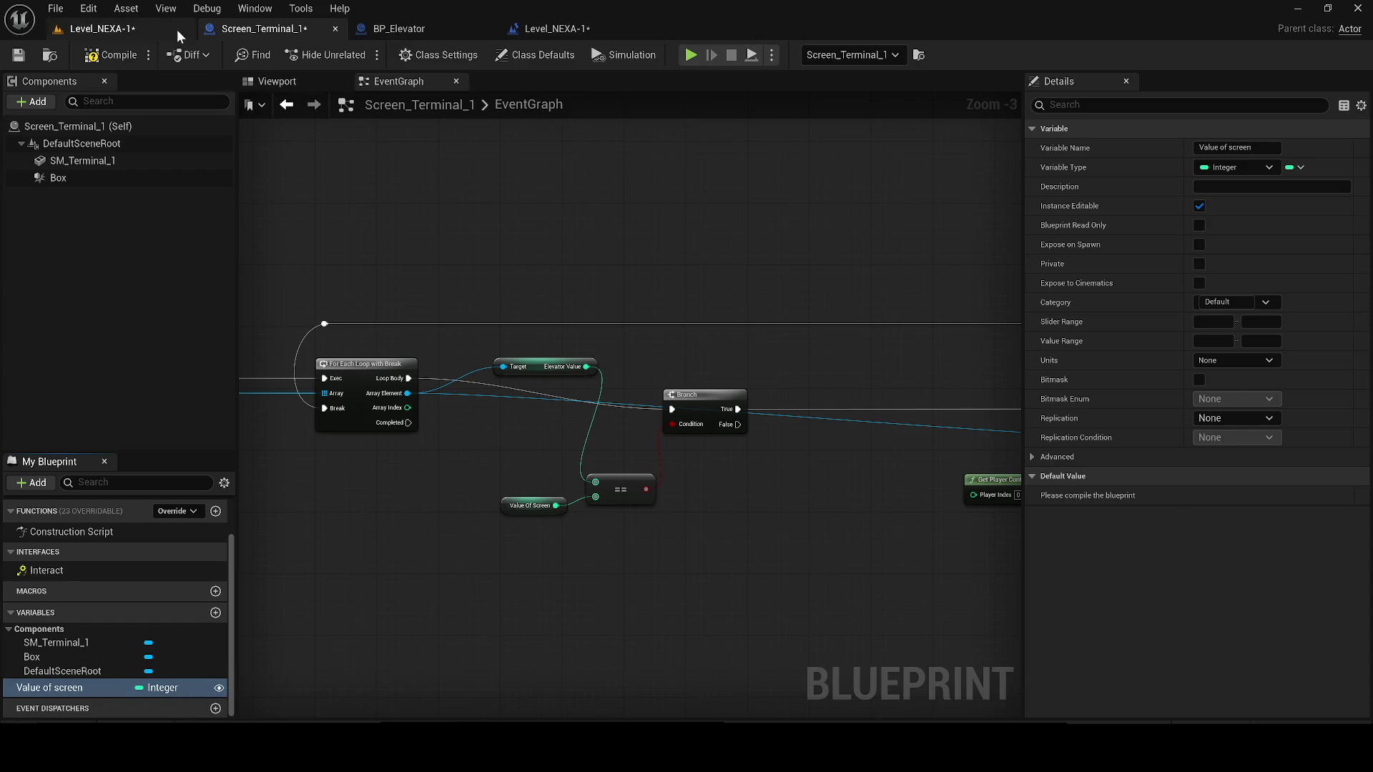
pyautogui.press('F7')
pyautogui.press('Return')
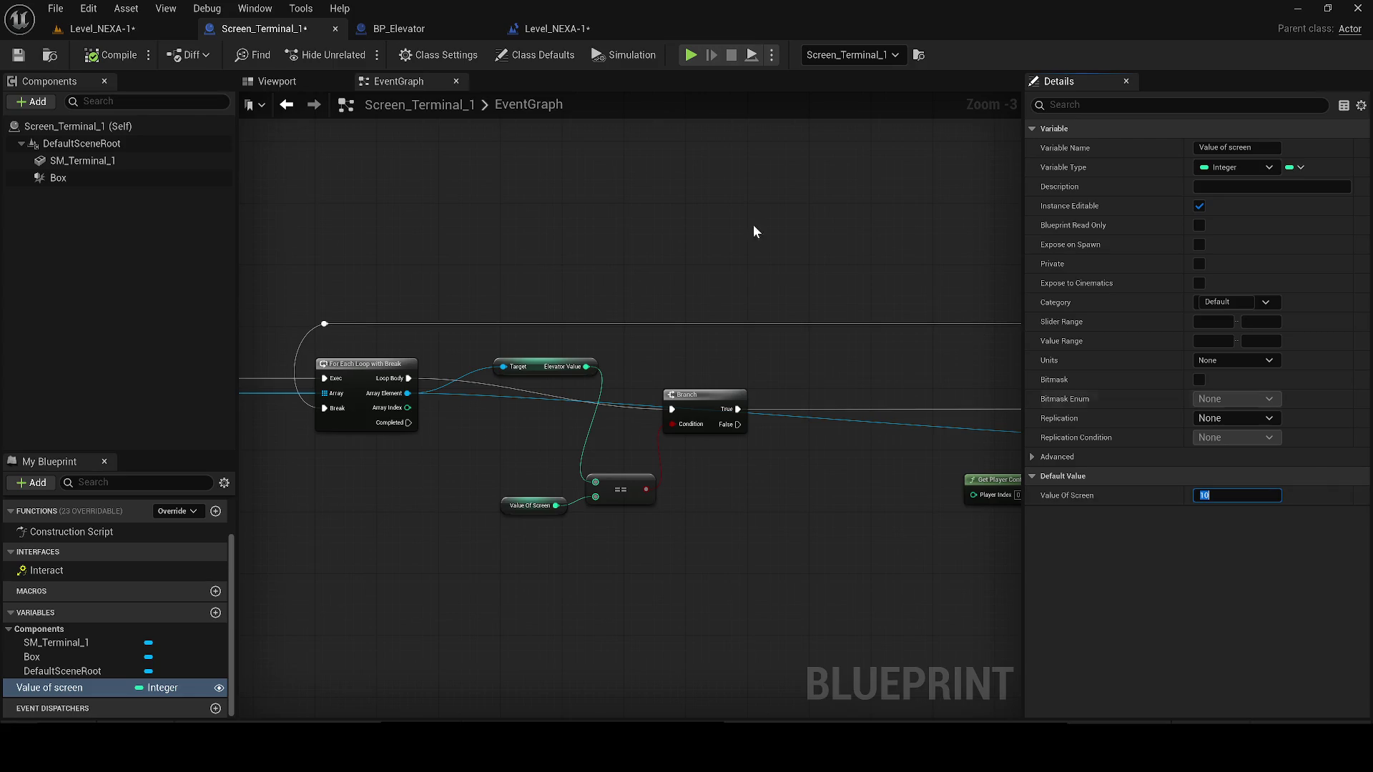
pyautogui.click(140, 29)
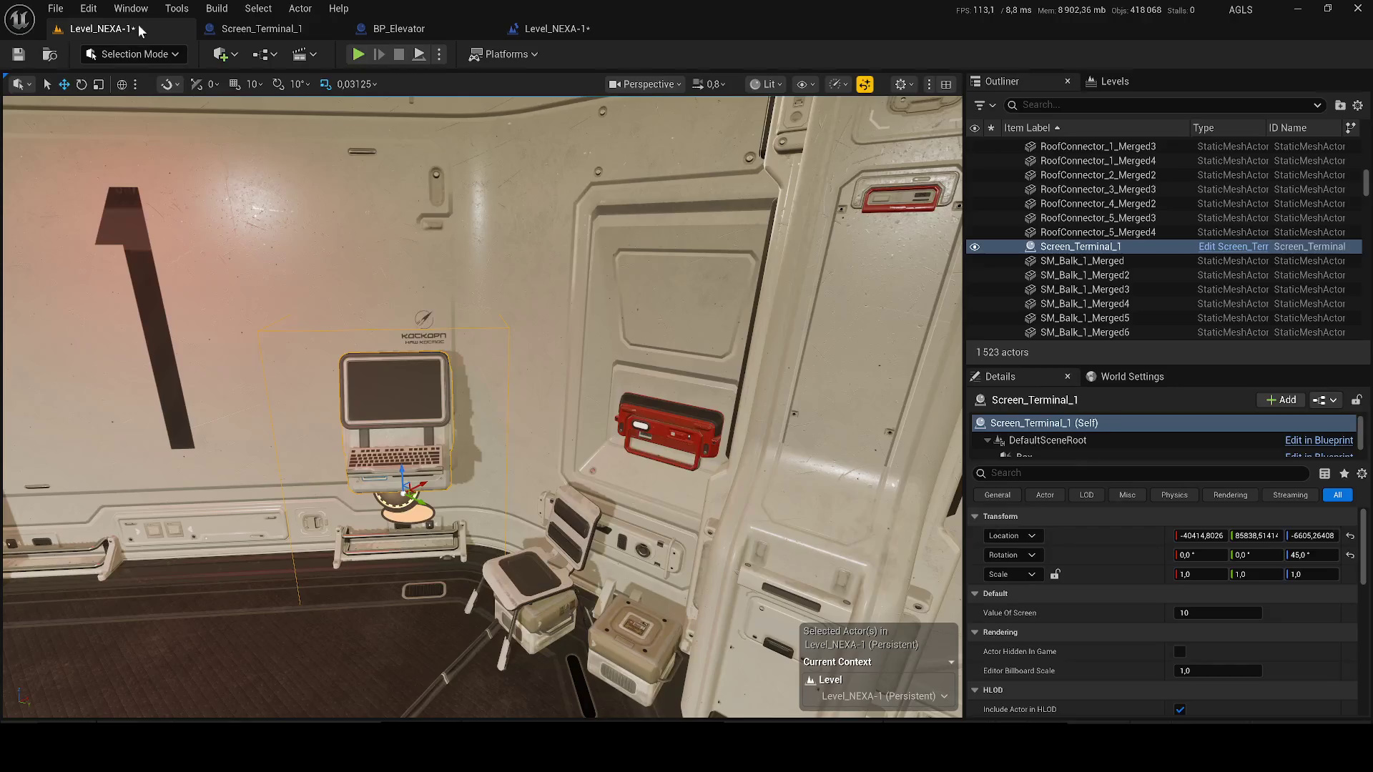
# - Save the Level_NEXA-1 map and look over BP_Elevator's 3D preview
pyautogui.click(16, 62)
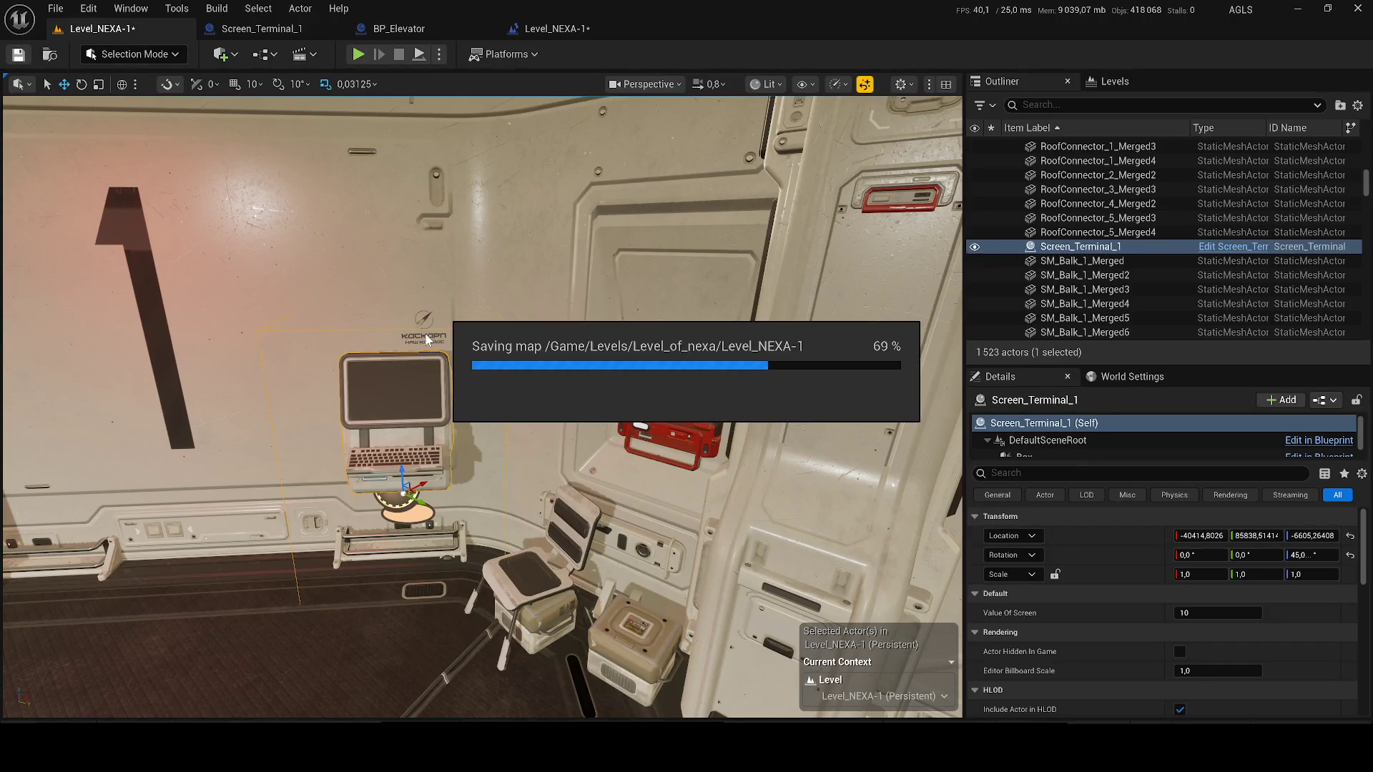
pyautogui.moveTo(474, 373); pyautogui.dragTo(474, 373)
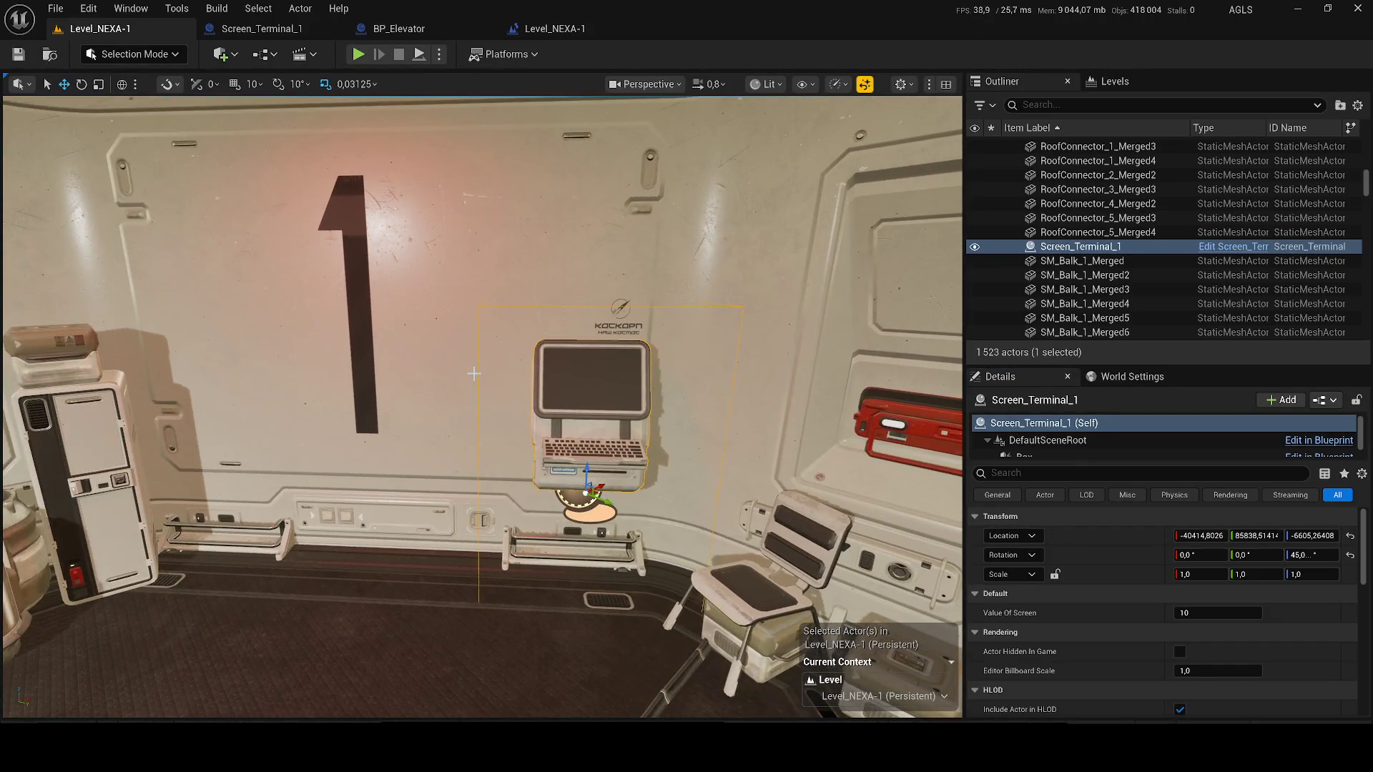
pyautogui.click(251, 28)
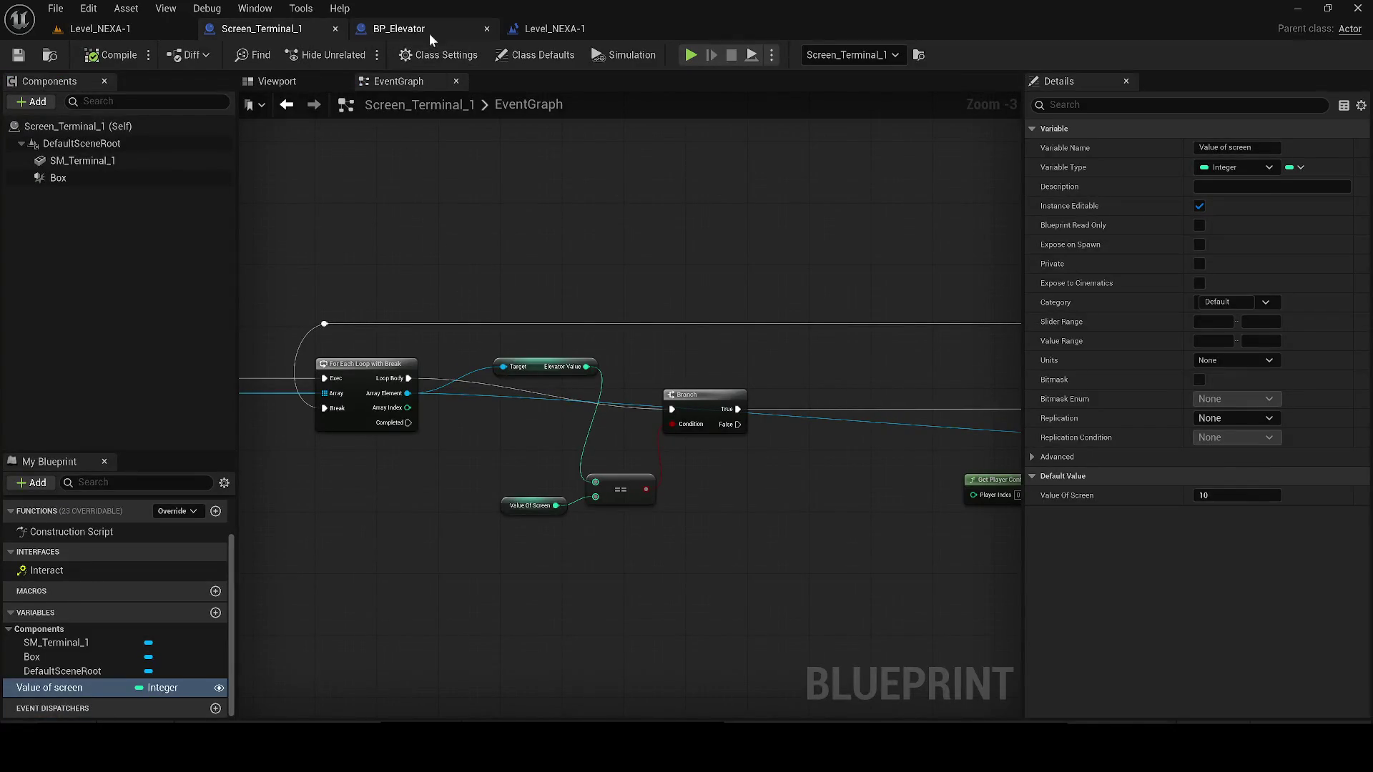
pyautogui.click(429, 33)
pyautogui.click(286, 81)
pyautogui.moveTo(569, 326); pyautogui.dragTo(567, 325)
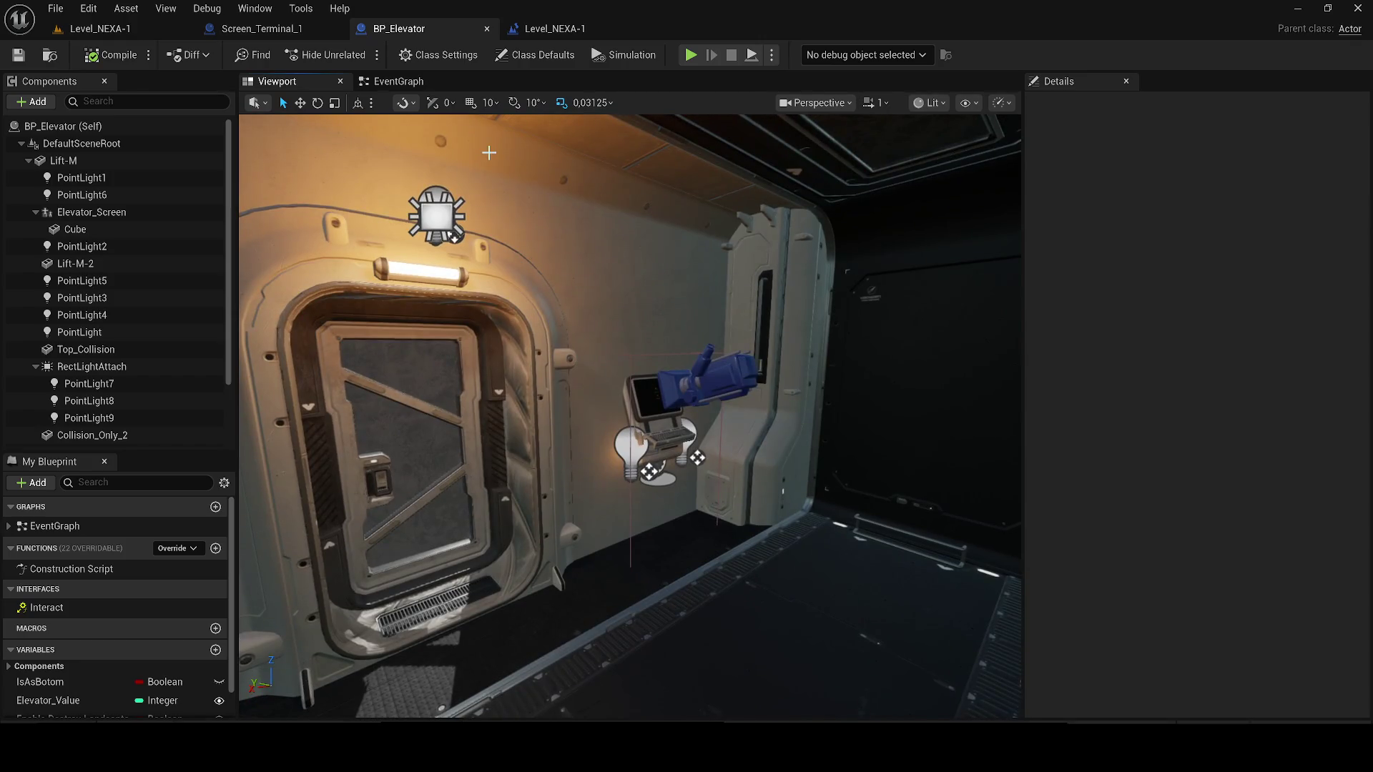
# - Locate the BP_Elevator class asset from Screen_Terminal_1's Get All Actors Of Class node
pyautogui.click(280, 31)
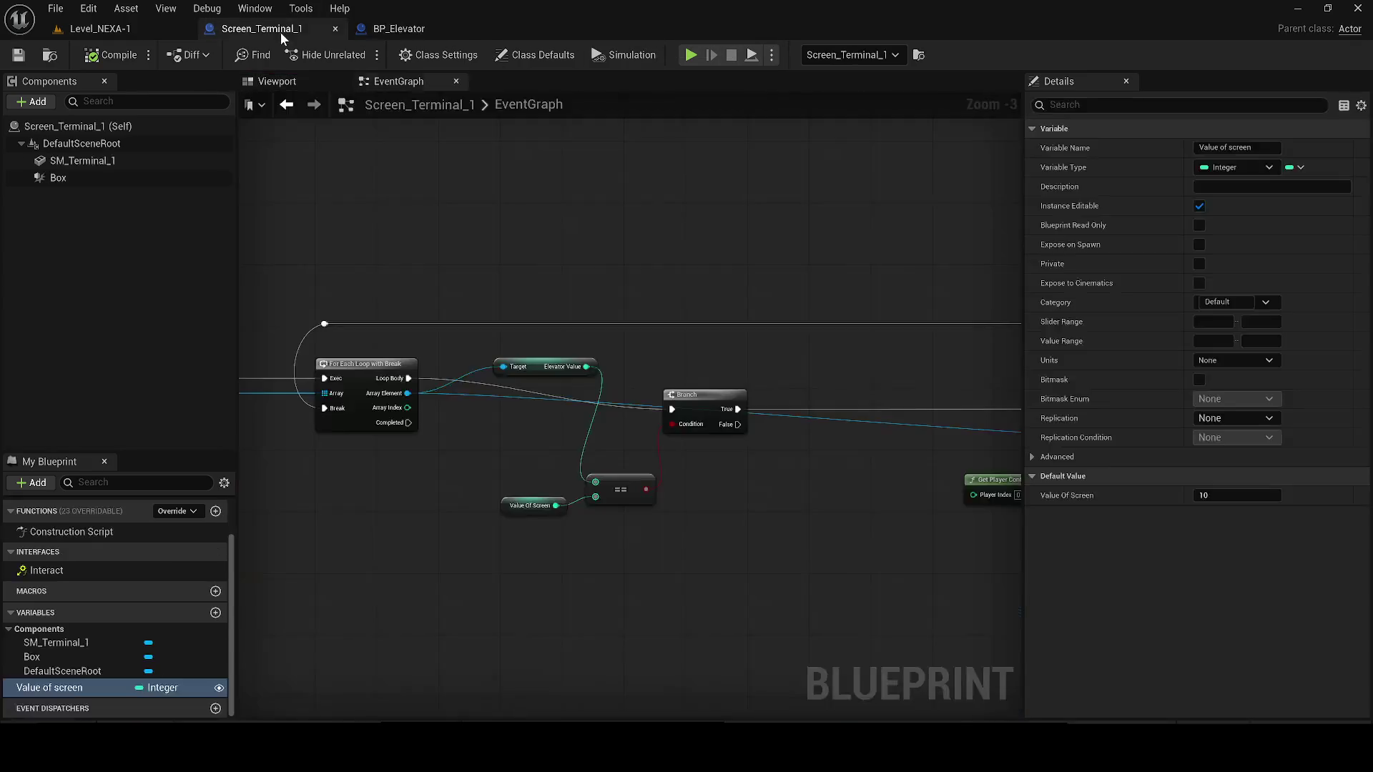
pyautogui.scroll(1, 486, 383)
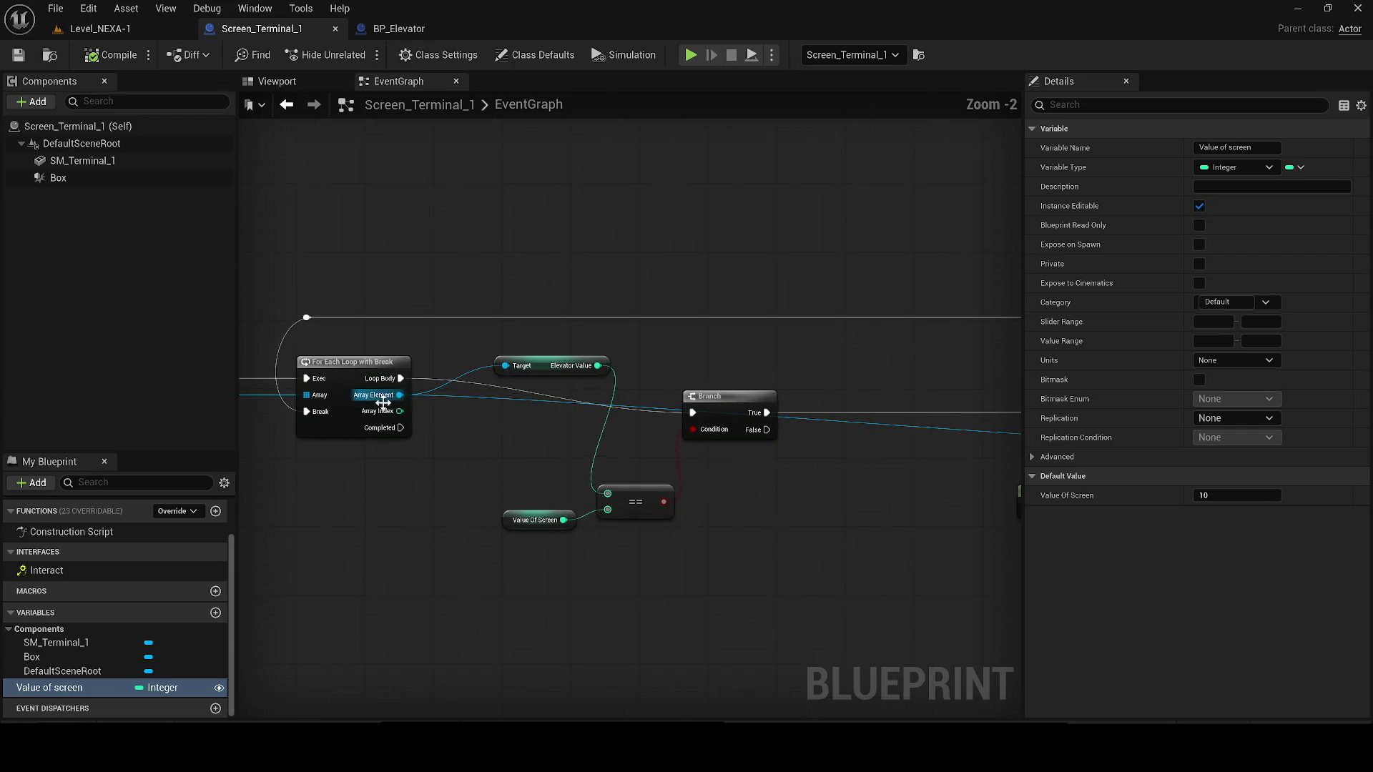
pyautogui.moveTo(486, 383); pyautogui.dragTo(623, 418)
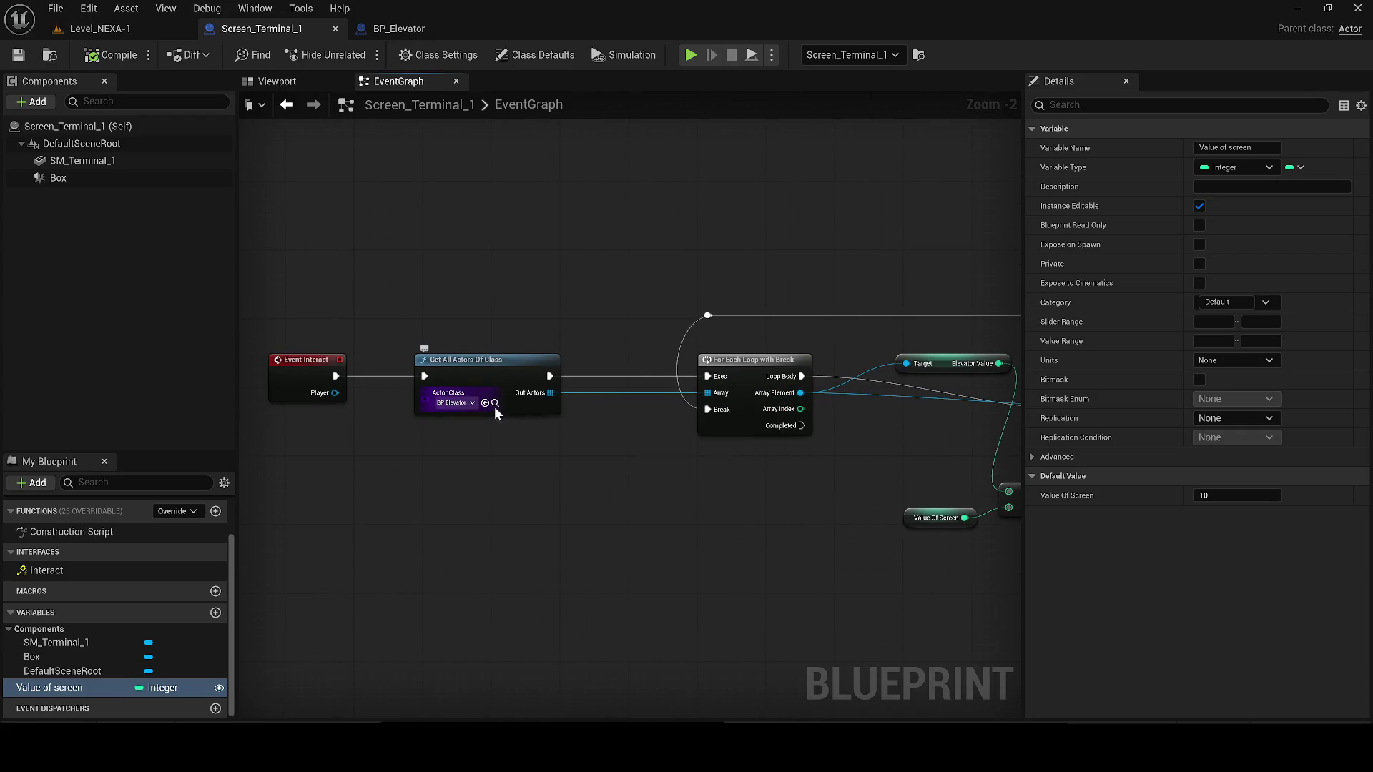
pyautogui.click(495, 402)
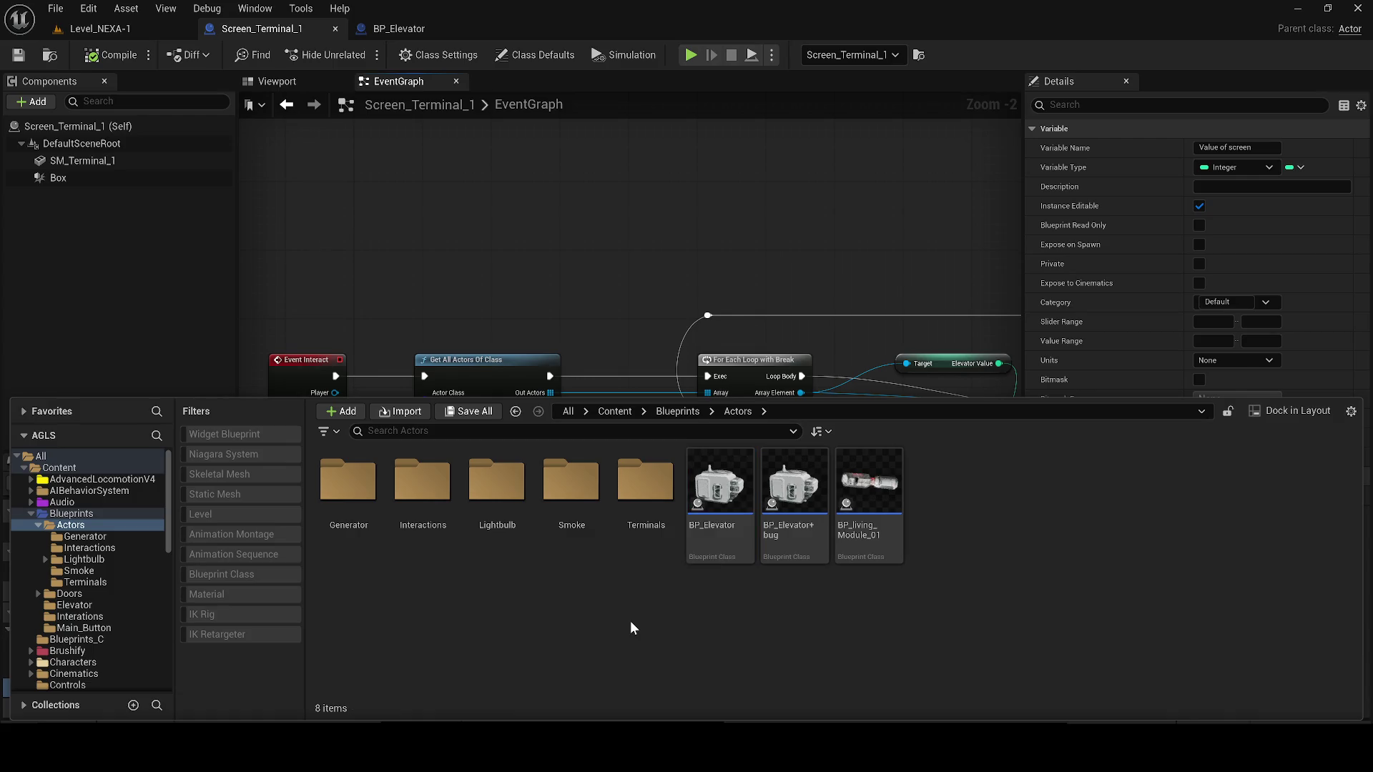
pyautogui.click(100, 28)
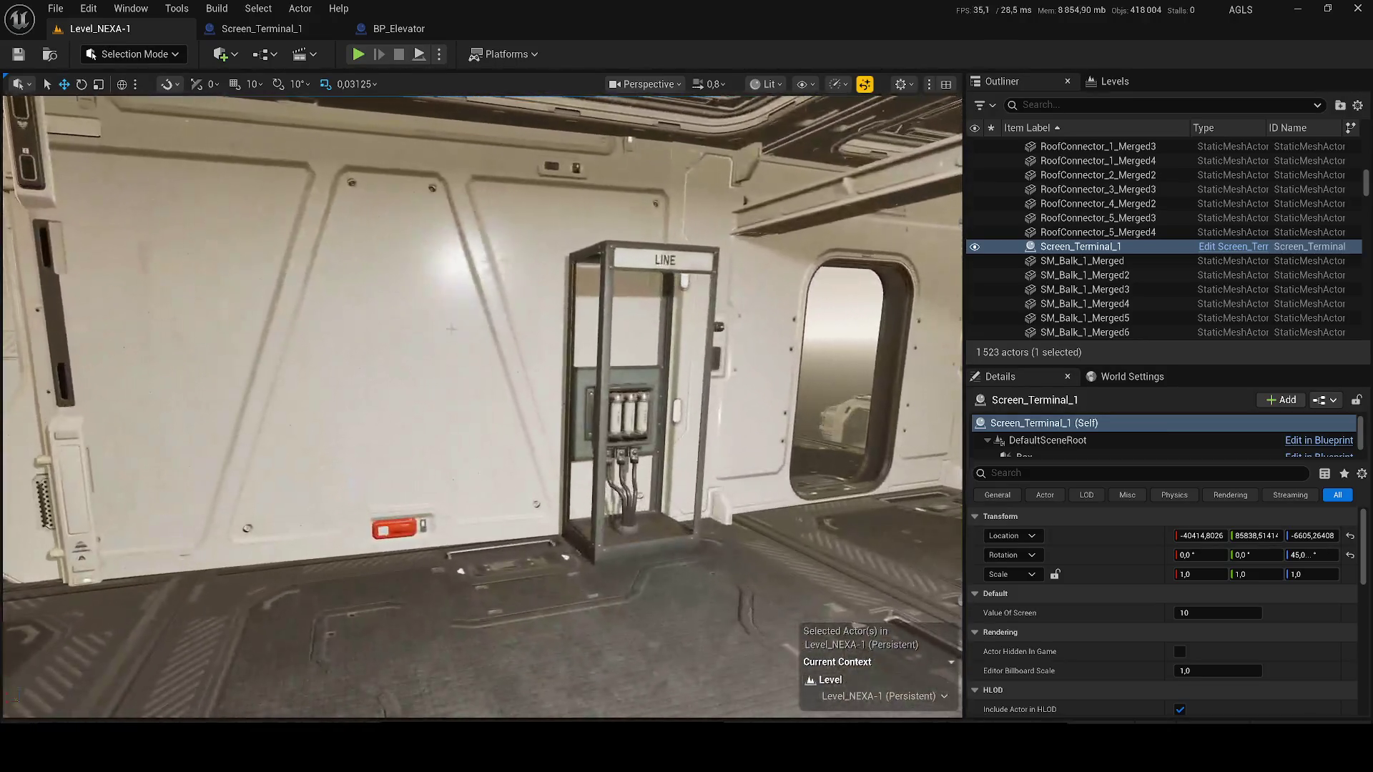
# - Locate the fusez asset and create a new Actor Blueprint Class in its Customs folder
pyautogui.click(629, 414)
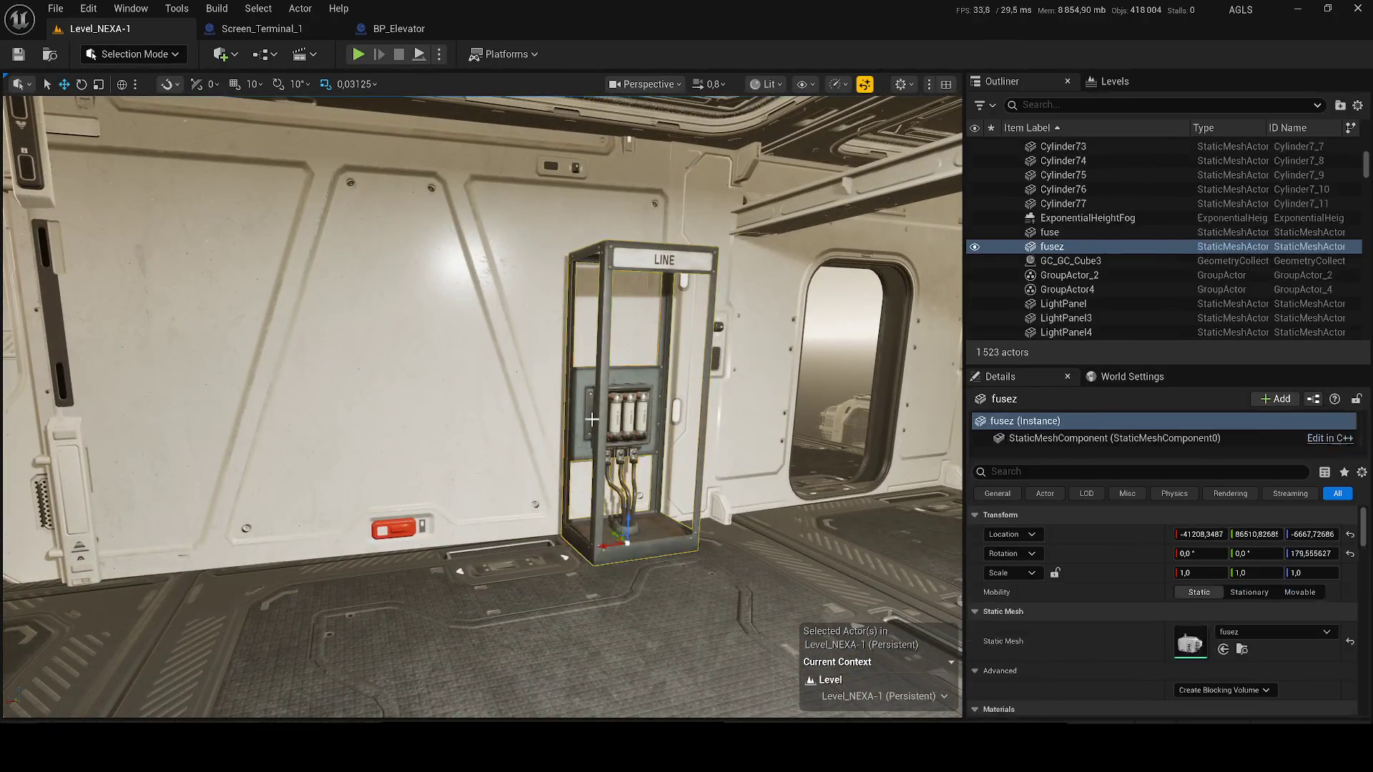
pyautogui.rightClick(1083, 246)
pyautogui.click(1137, 222)
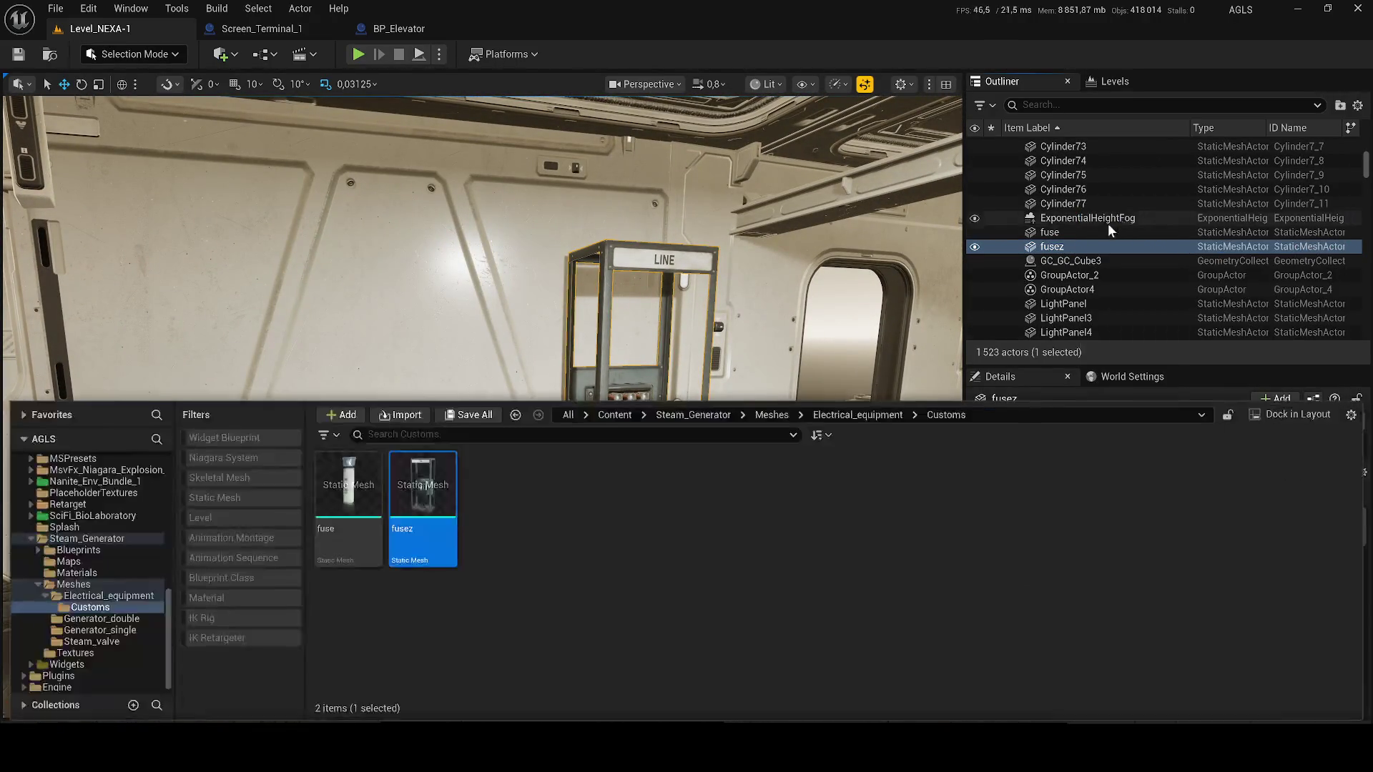
pyautogui.rightClick(540, 567)
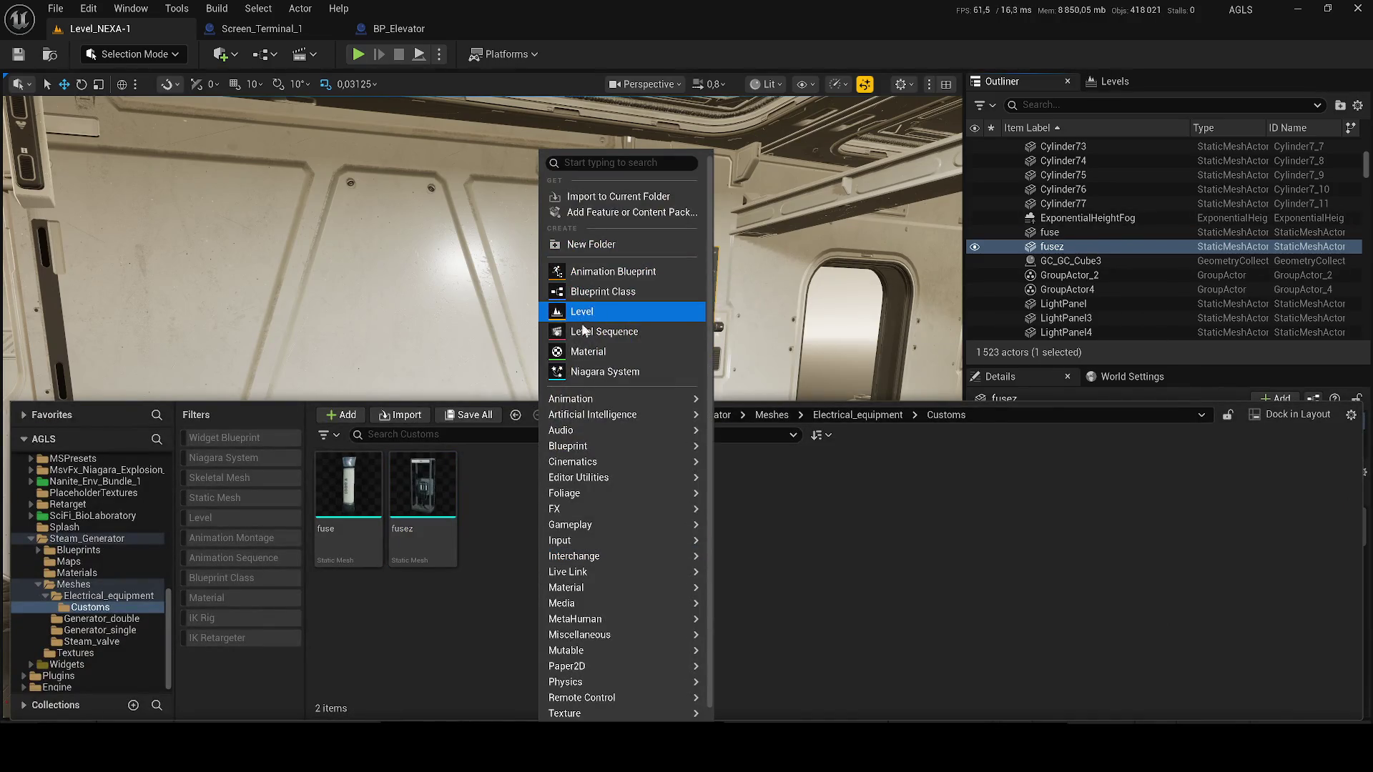
pyautogui.rightClick(499, 514)
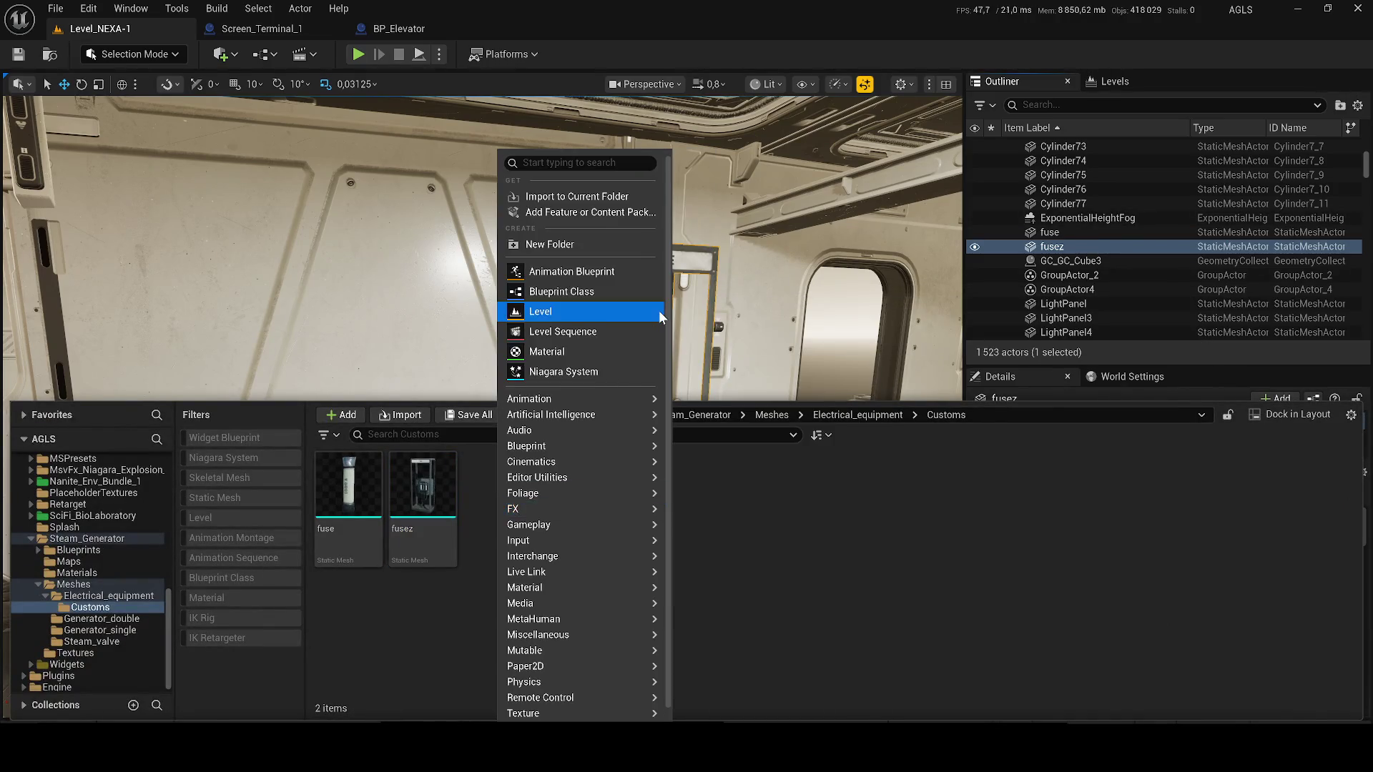
pyautogui.moveTo(604, 446)
pyautogui.click(675, 456)
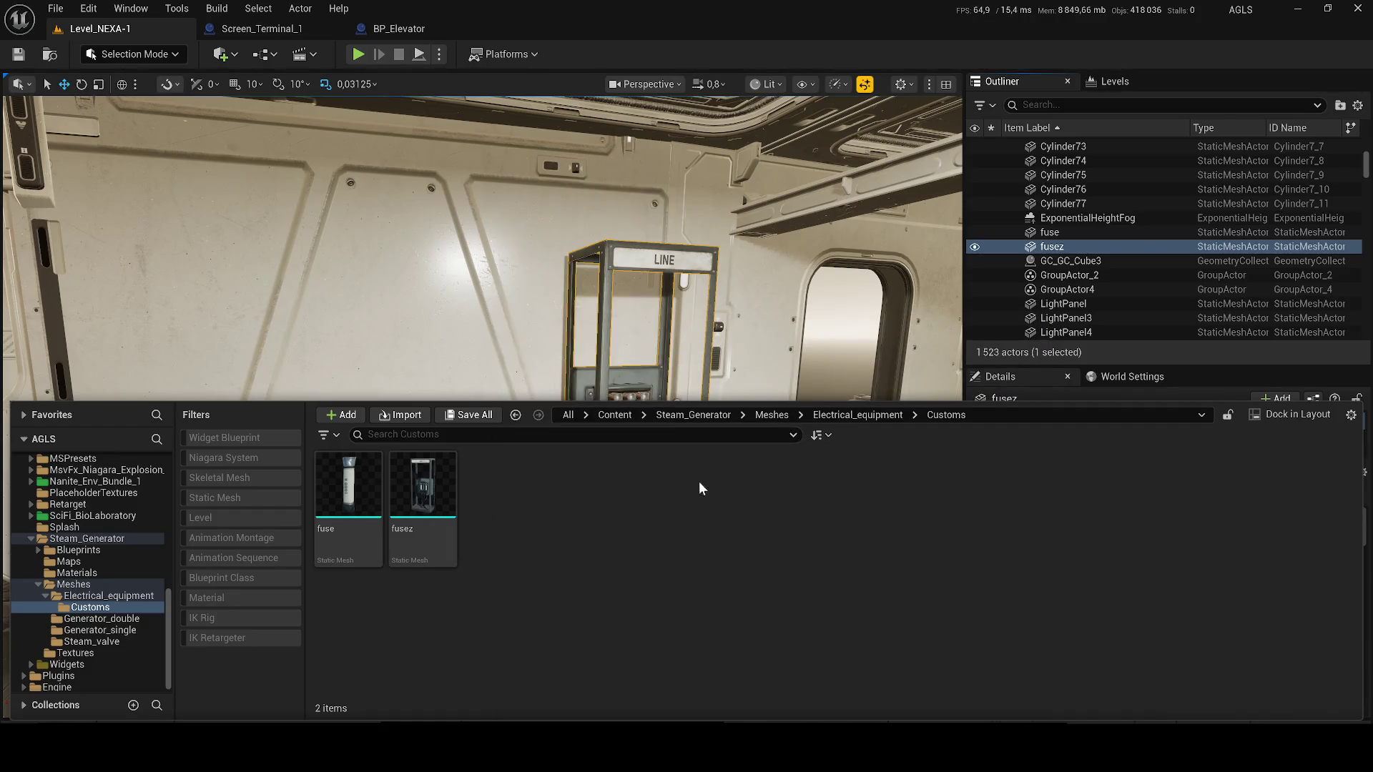
pyautogui.click(564, 252)
# - Name the class BP_Fuse_Interact and place it in the level
pyautogui.write('BP_Fuse')
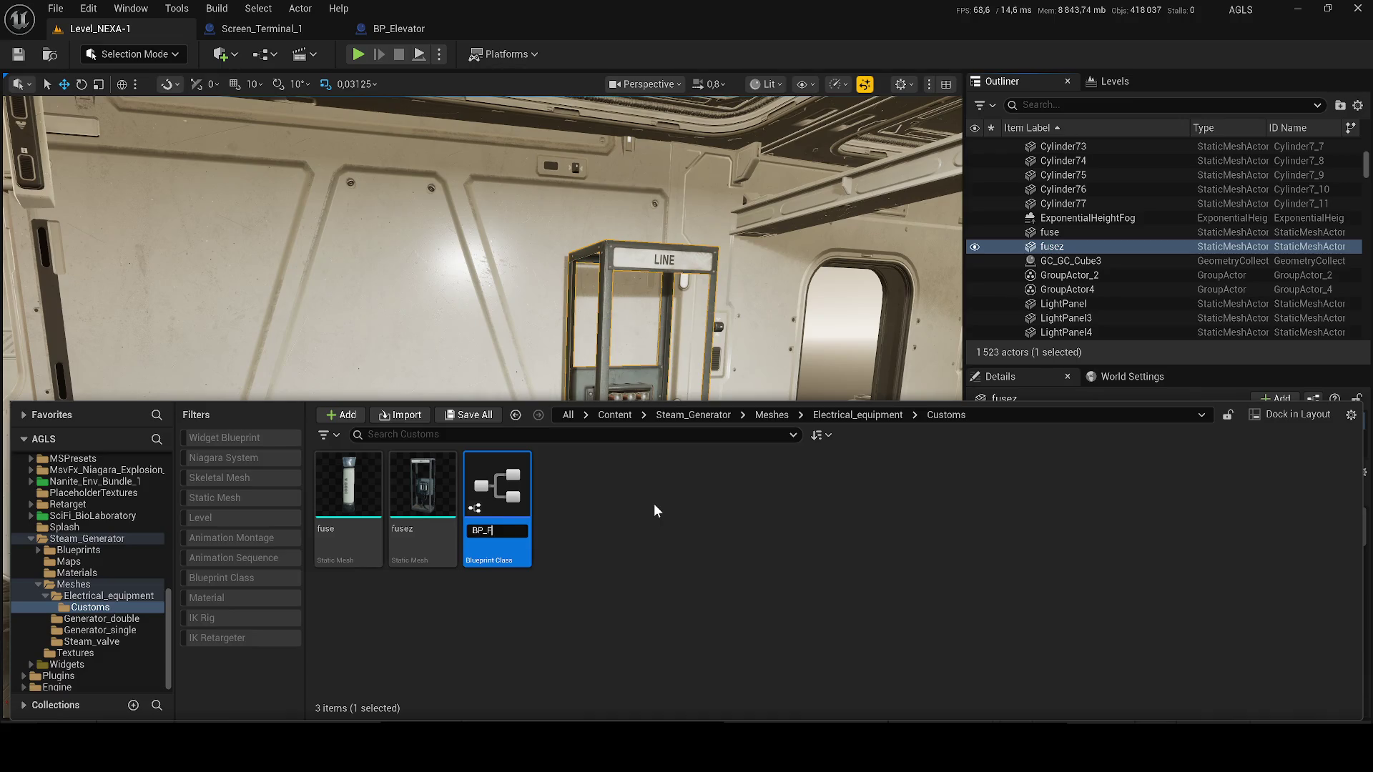
pyautogui.write('_Interc')
pyautogui.press('BackSpace')
pyautogui.write('a')
pyautogui.write('ct')
pyautogui.press('Return')
pyautogui.moveTo(348, 486)
pyautogui.mouseDown()
pyautogui.moveTo(457, 443)
pyautogui.moveTo(505, 522)
pyautogui.mouseUp()
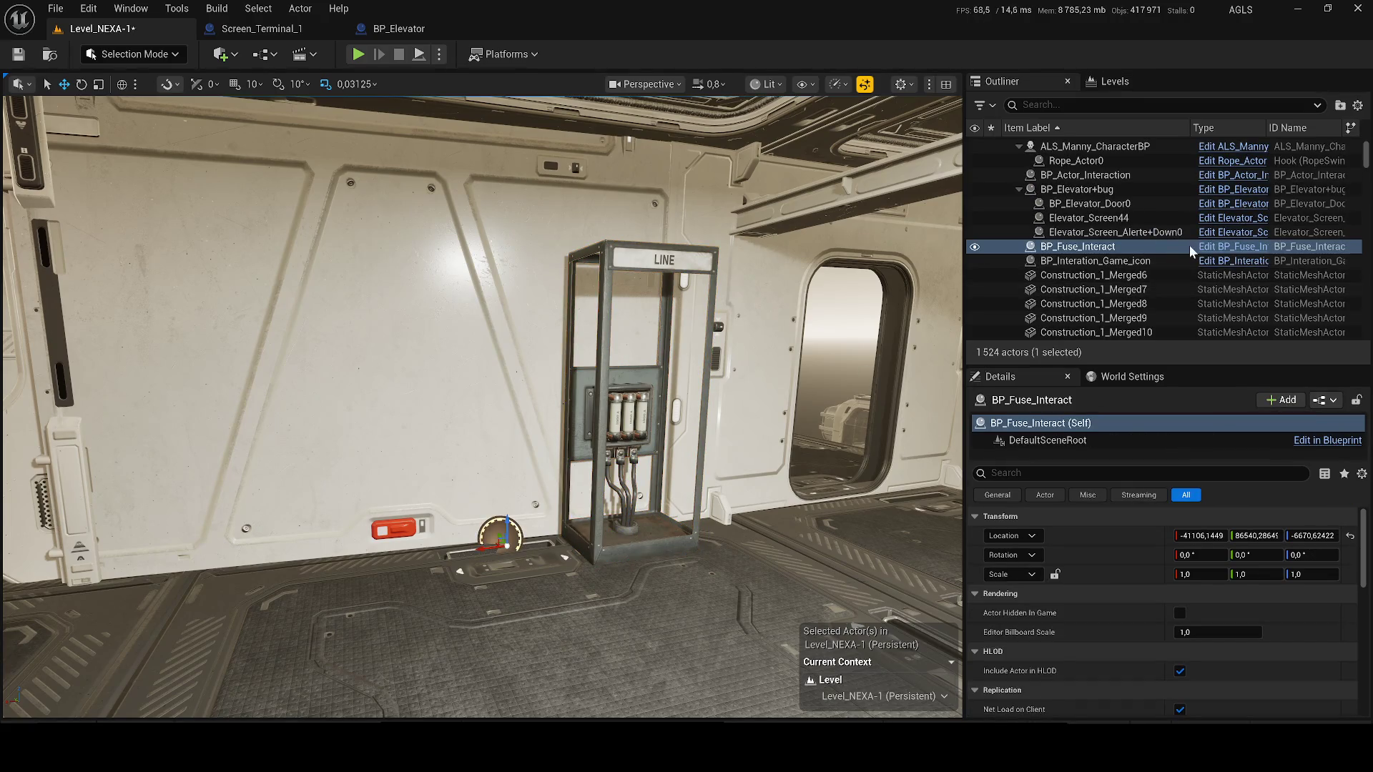
pyautogui.hotkey('ctrl', 'e')
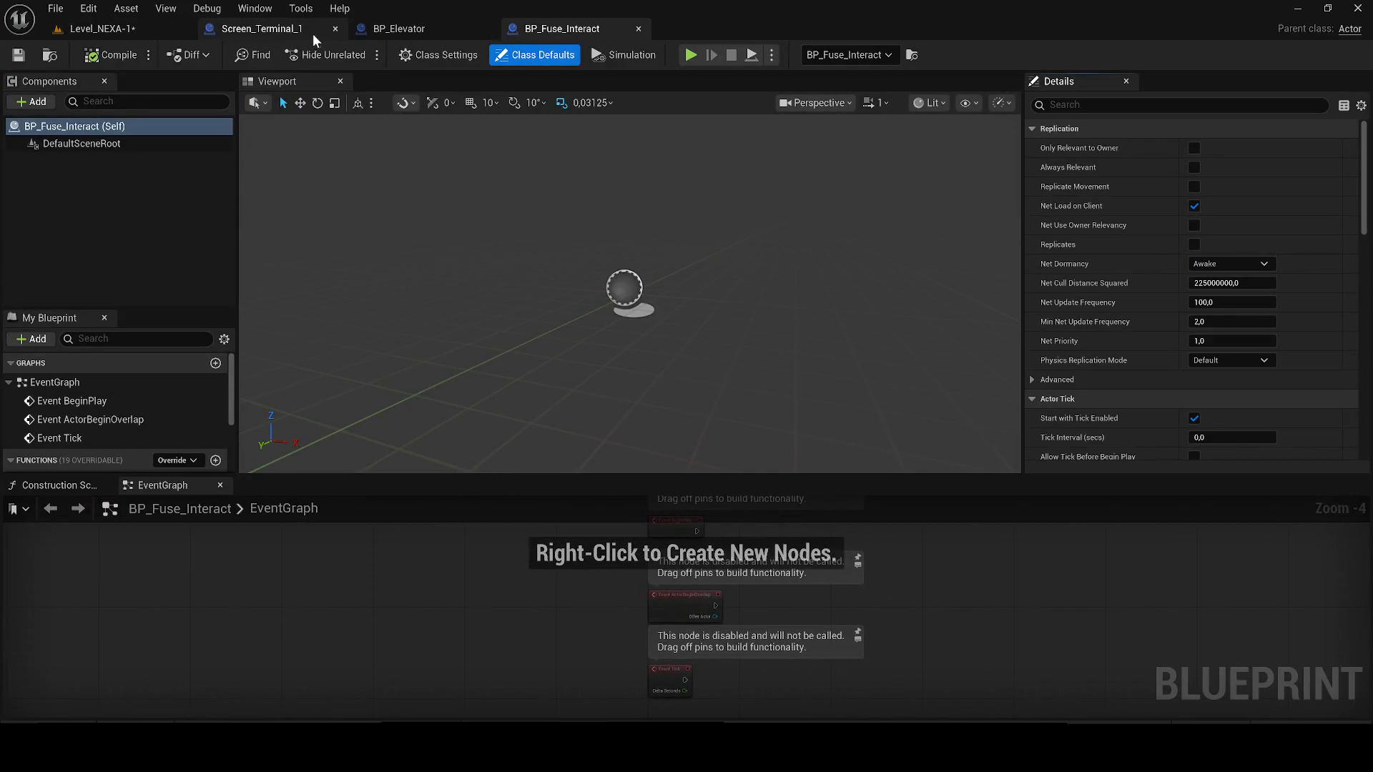
# - Close BP_Elevator and locate the fusez fuse cabinet asset in the Content Browser
pyautogui.click(487, 29)
pyautogui.click(105, 486)
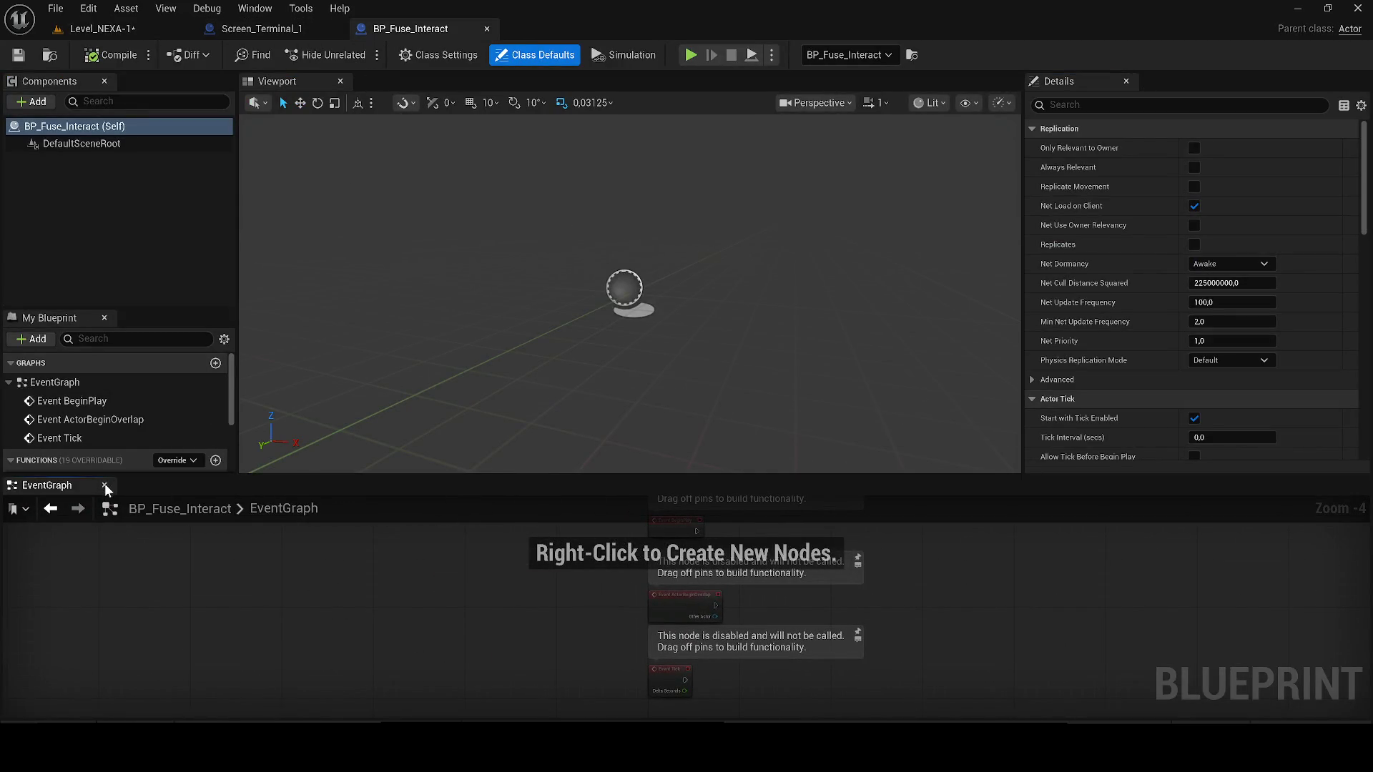
pyautogui.click(110, 485)
pyautogui.click(272, 30)
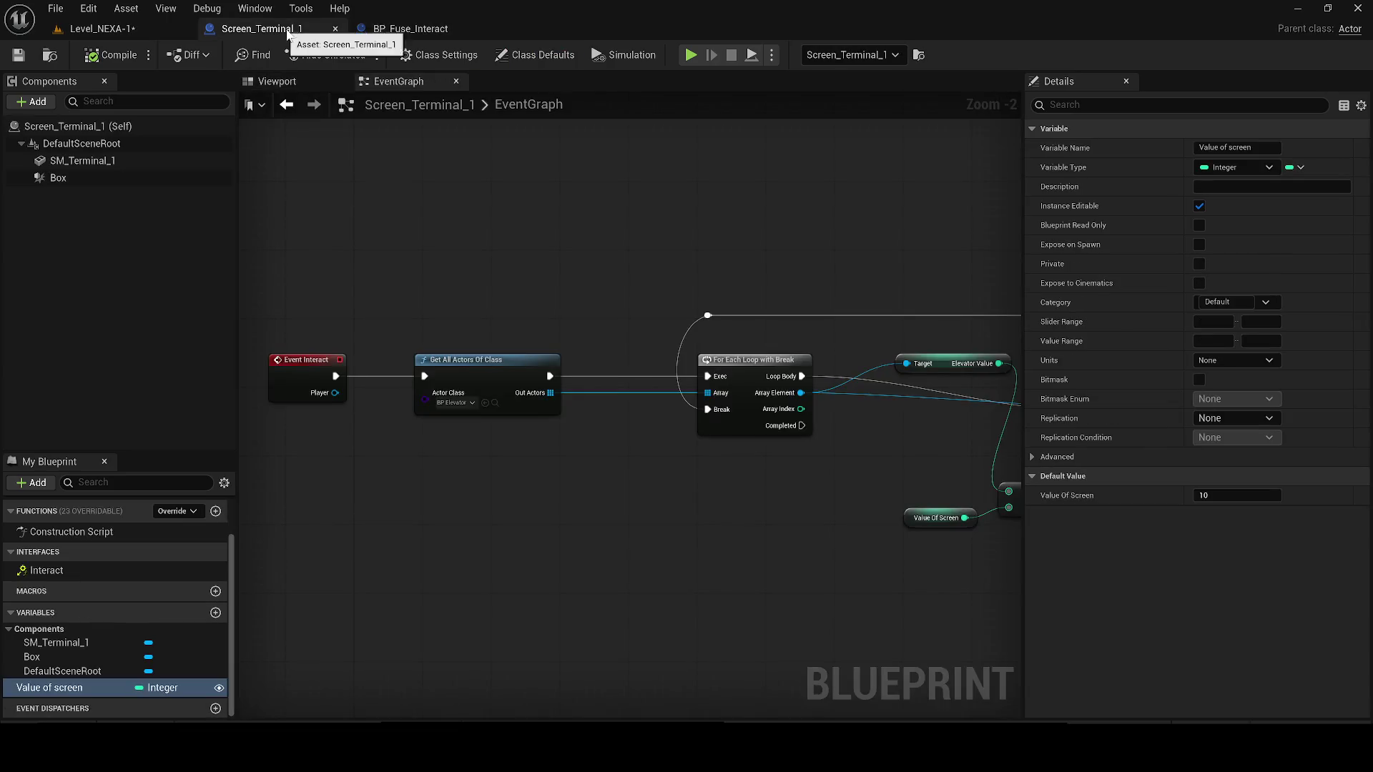
pyautogui.click(390, 34)
pyautogui.click(120, 34)
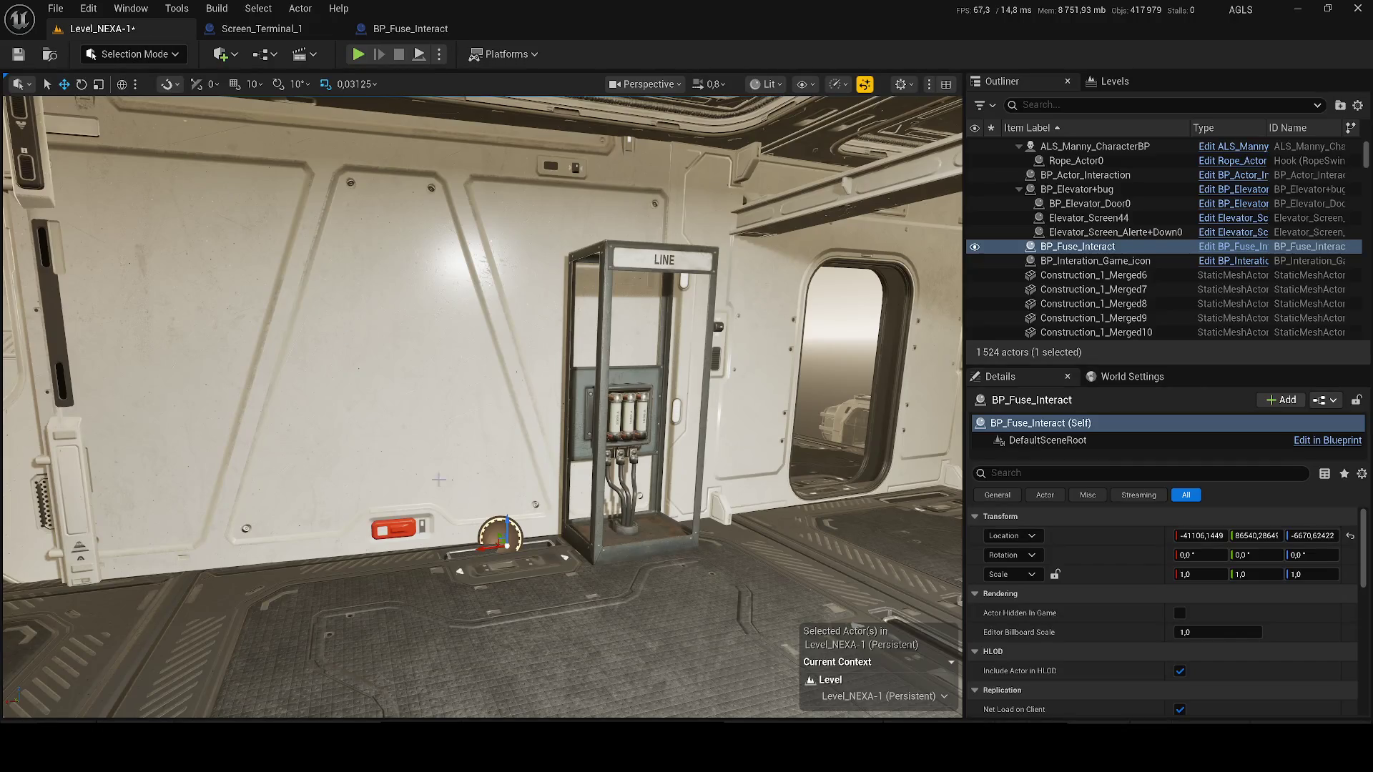
pyautogui.click(605, 514)
pyautogui.click(604, 359)
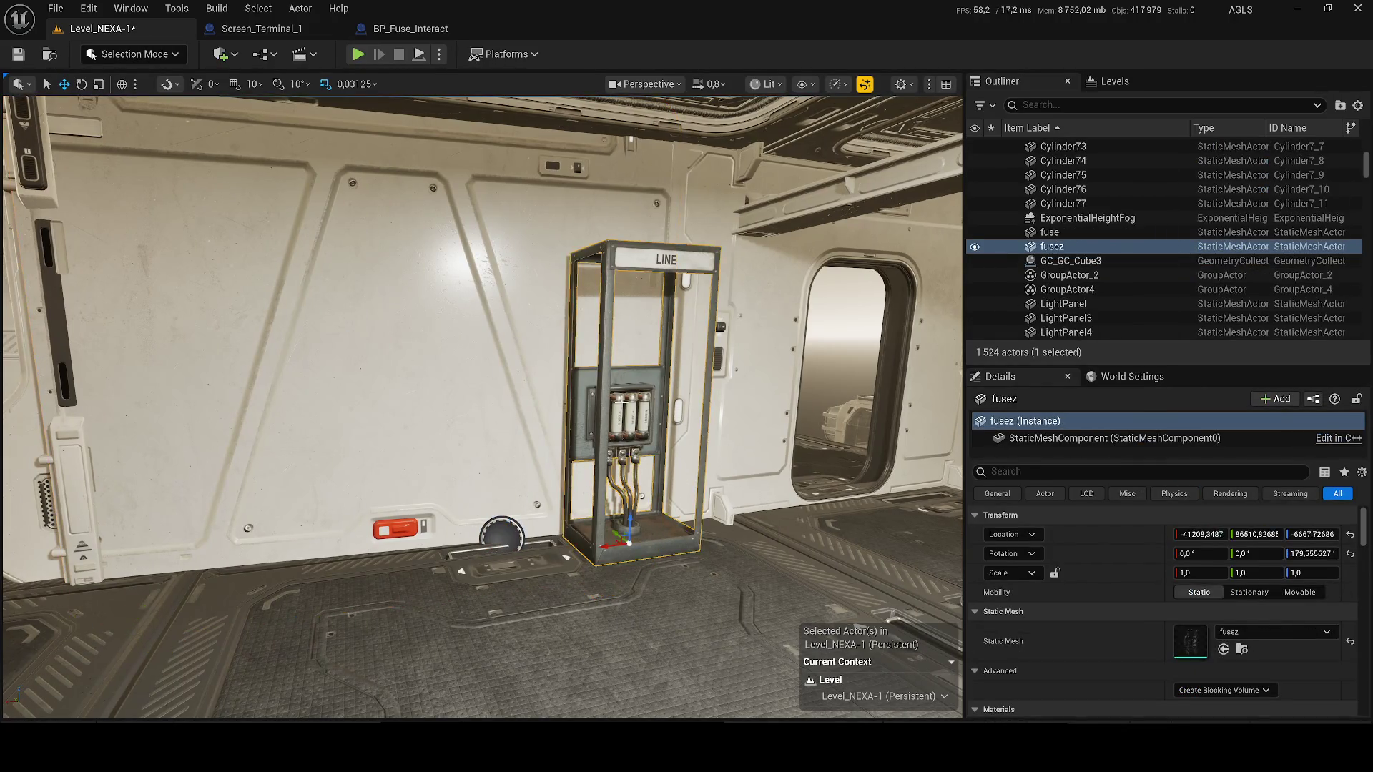
pyautogui.rightClick(1052, 246)
pyautogui.click(1088, 231)
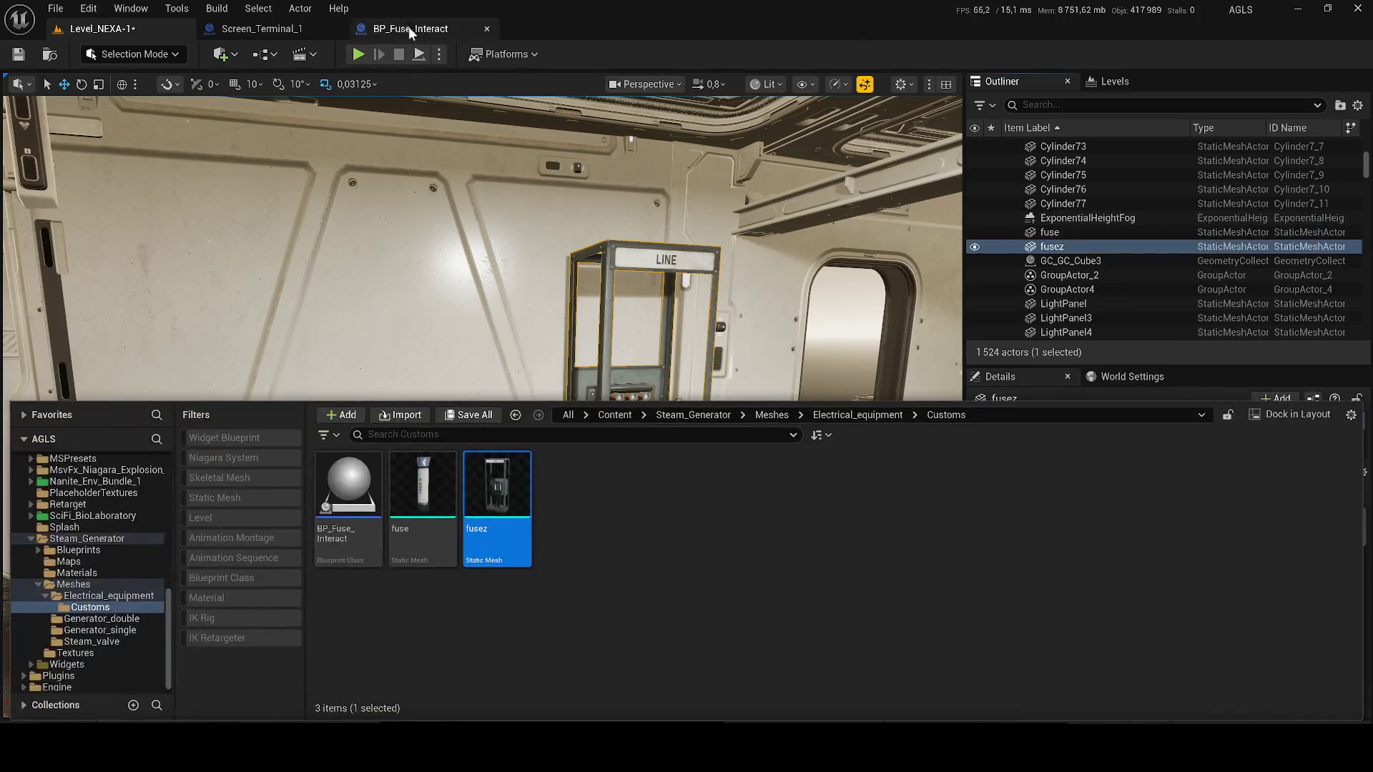
# - Add the fusez mesh as a BP_Fuse_Interact component, then compile and save
pyautogui.click(409, 27)
pyautogui.moveTo(616, 509)
pyautogui.mouseDown()
pyautogui.moveTo(144, 269)
pyautogui.moveTo(460, 300)
pyautogui.mouseUp()
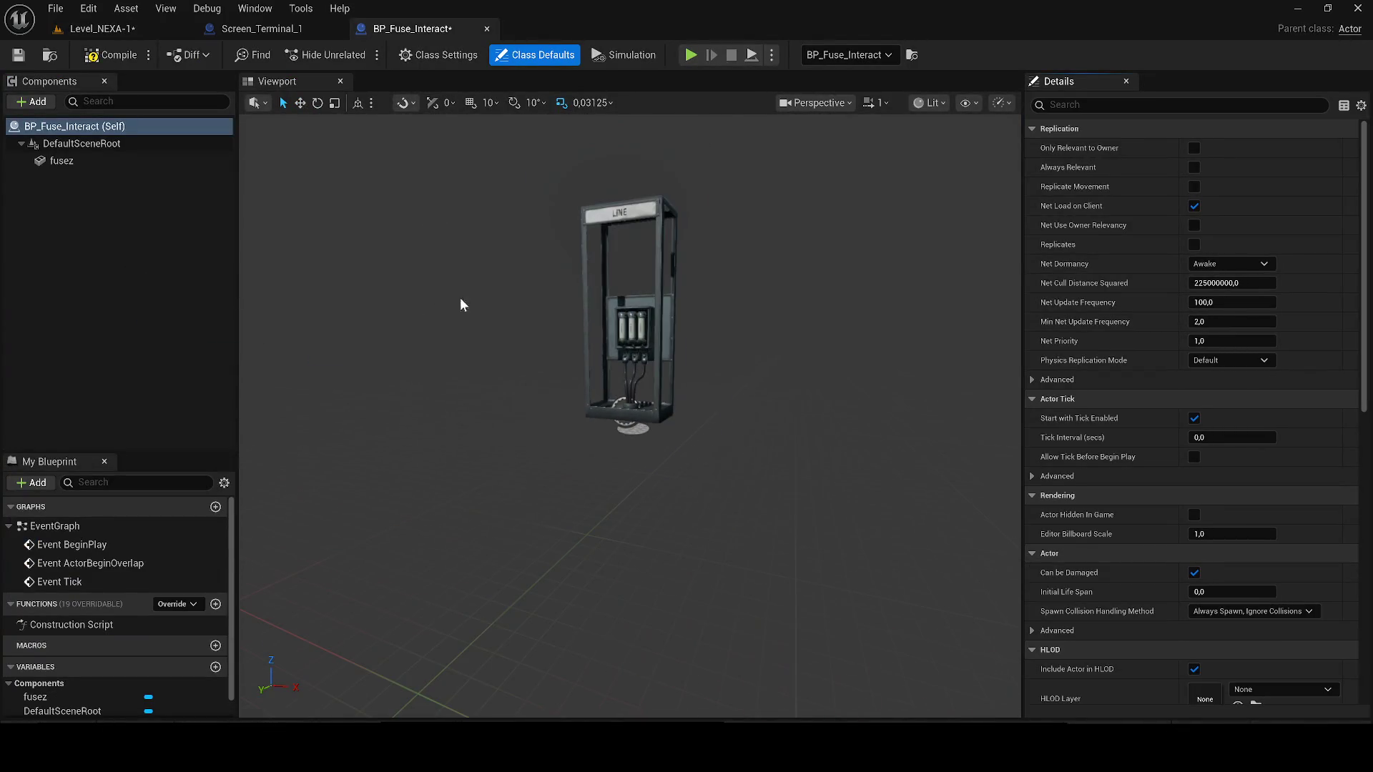
pyautogui.press('F7')
pyautogui.hotkey('ctrl', 's')
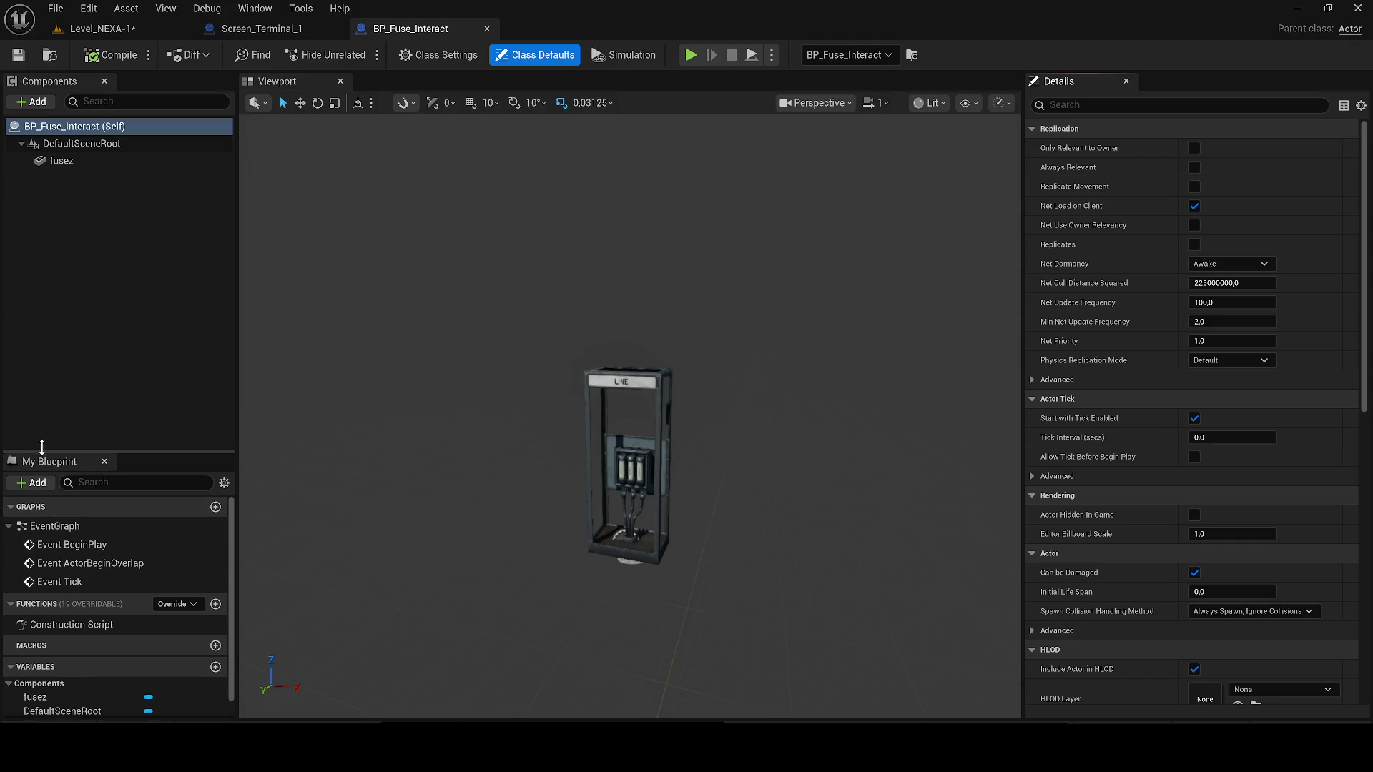
pyautogui.moveTo(41, 446); pyautogui.dragTo(41, 395)
# - Reopen BP_Elevator from Screen_Terminal_1's Actor Class and inspect its Elevator_Value variable
pyautogui.click(260, 28)
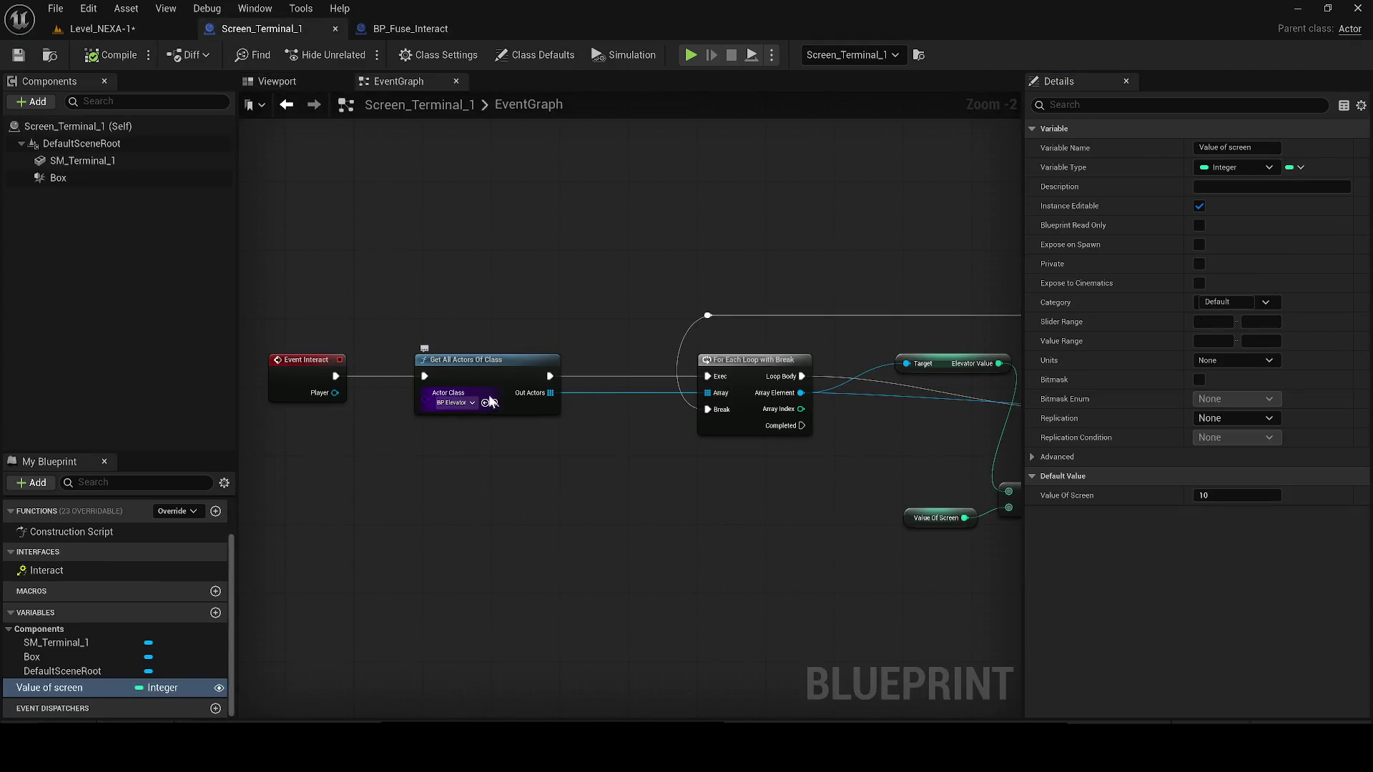
pyautogui.click(488, 403)
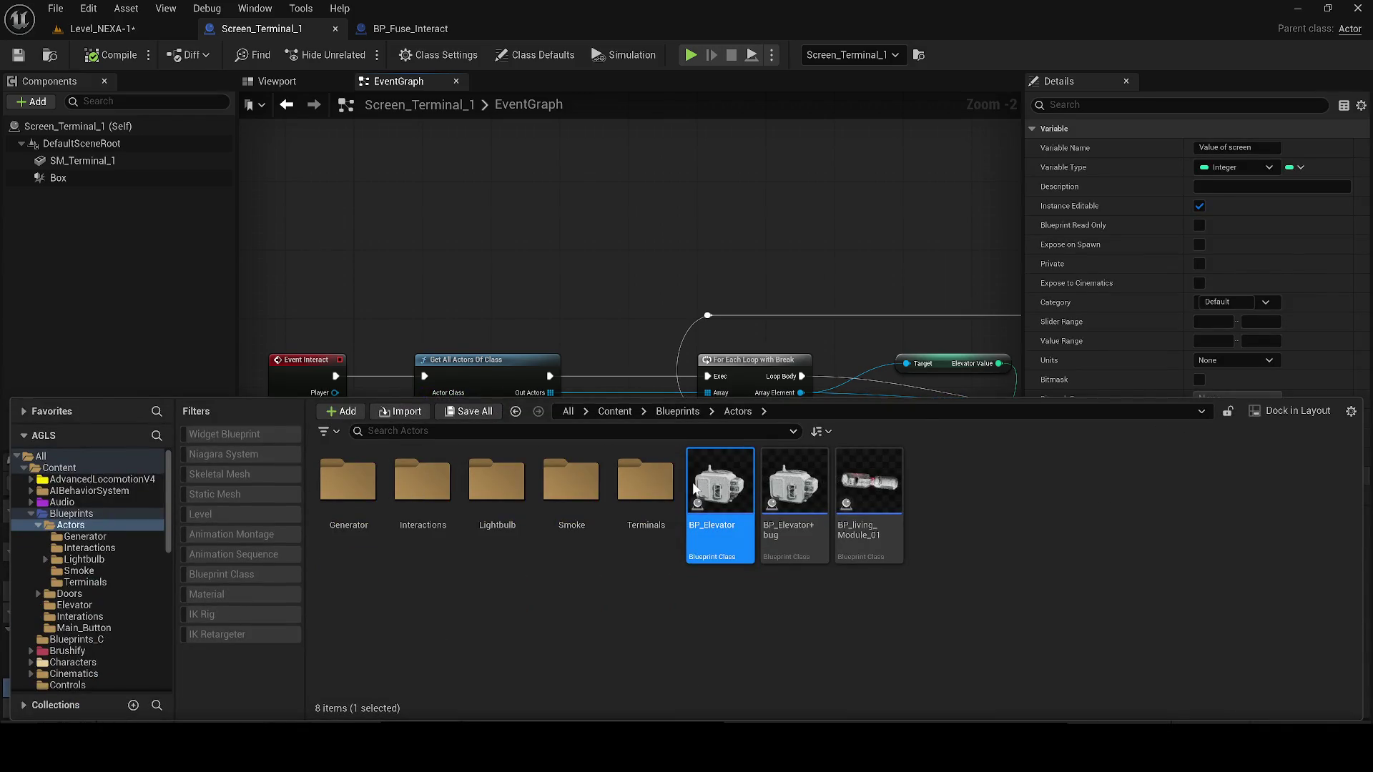
pyautogui.doubleClick(693, 488)
pyautogui.scroll(-1, 108, 607)
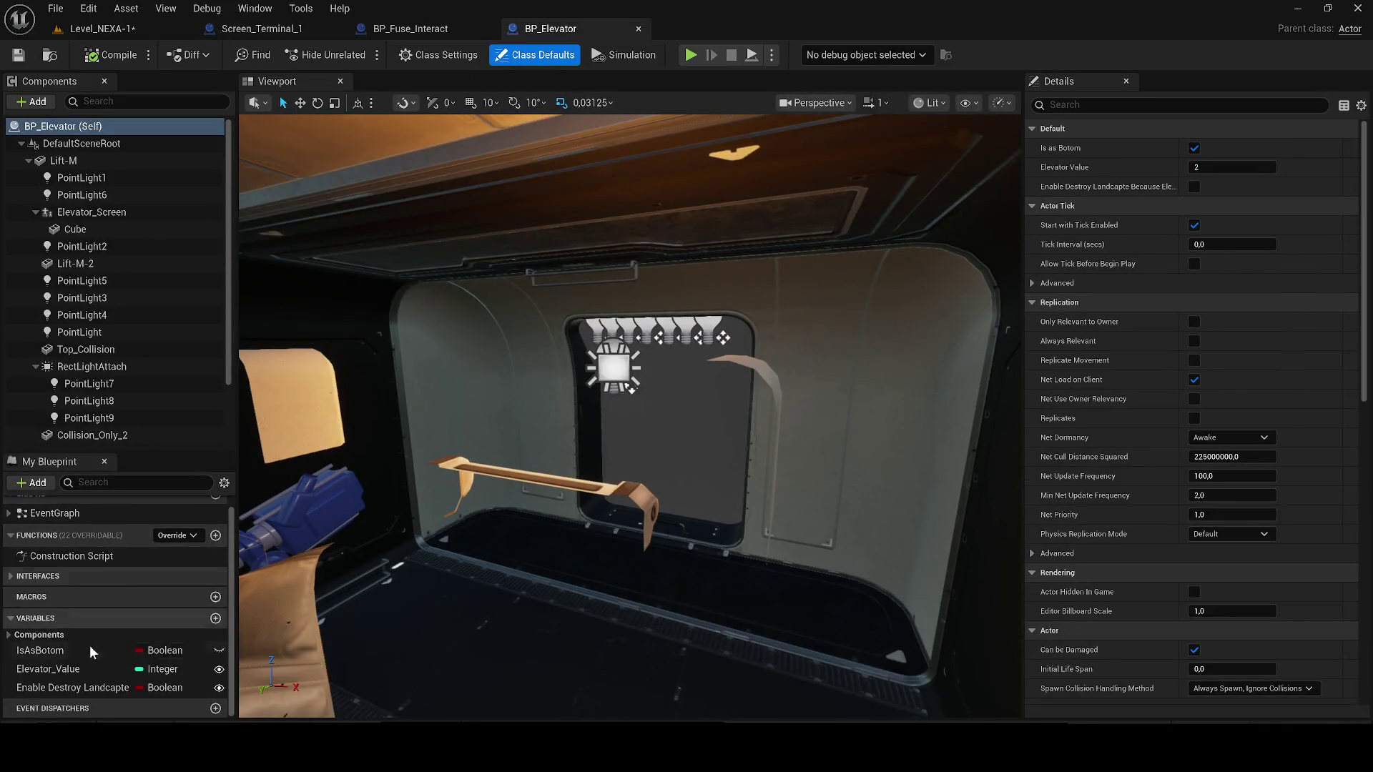
pyautogui.click(84, 669)
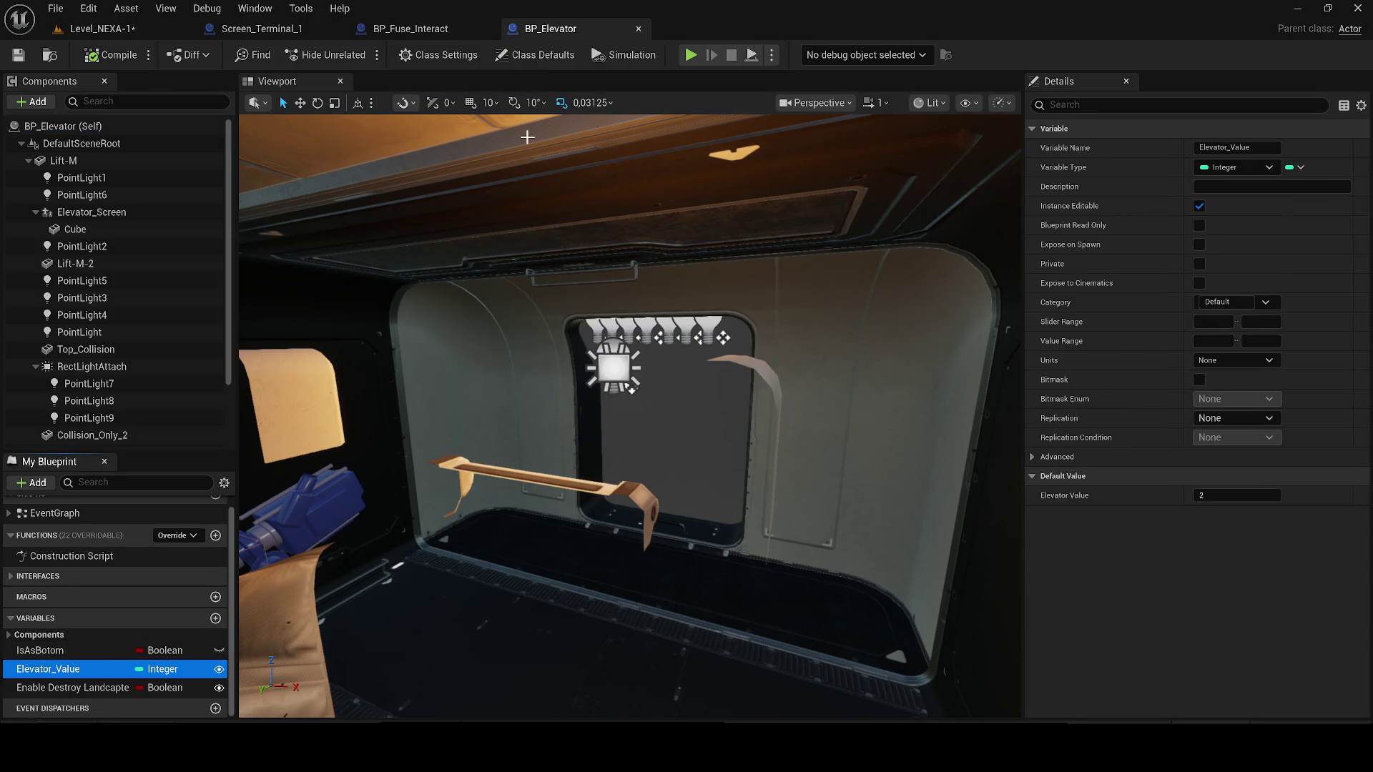
pyautogui.click(396, 32)
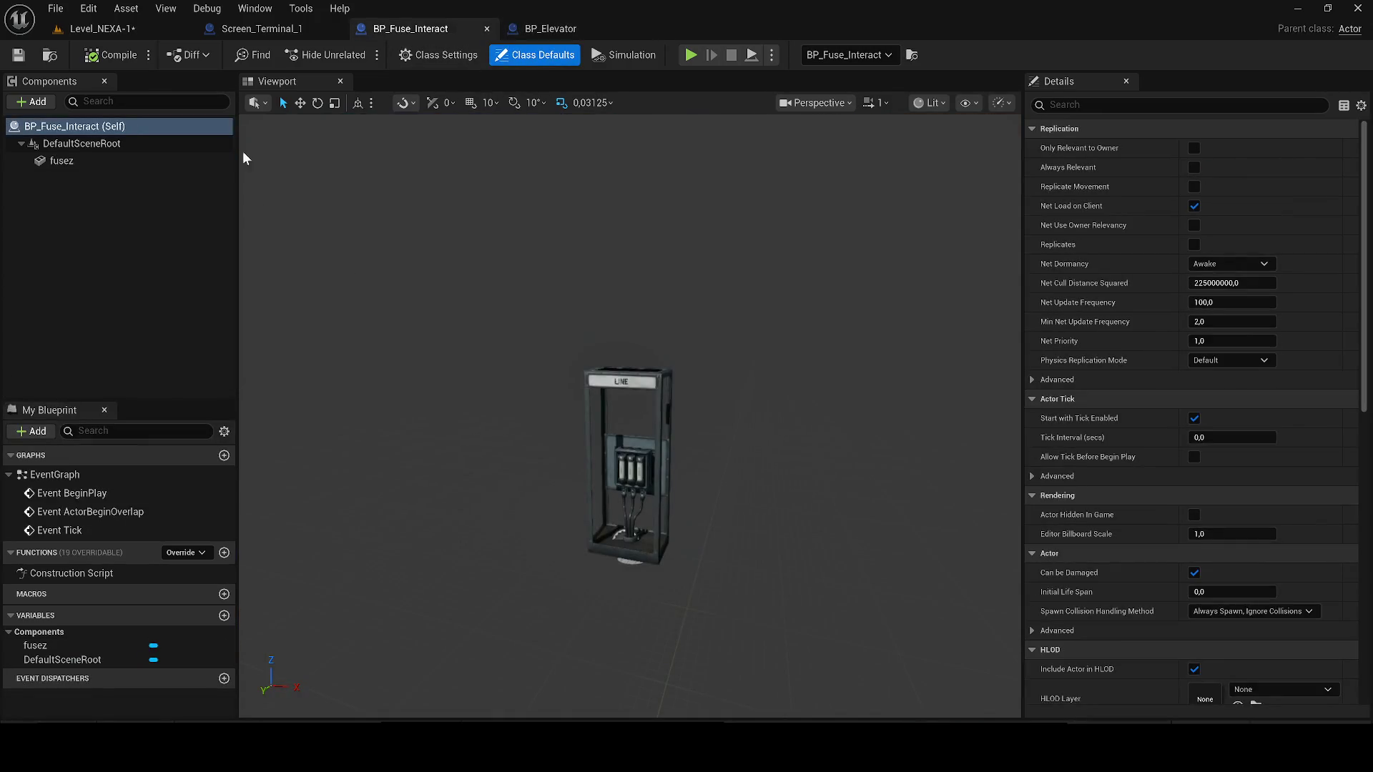
# - Add an Integer variable Fuse Vallue to BP_Fuse_Interact, compile, and set its default to 10
pyautogui.click(223, 617)
pyautogui.write('Fuse Vallue')
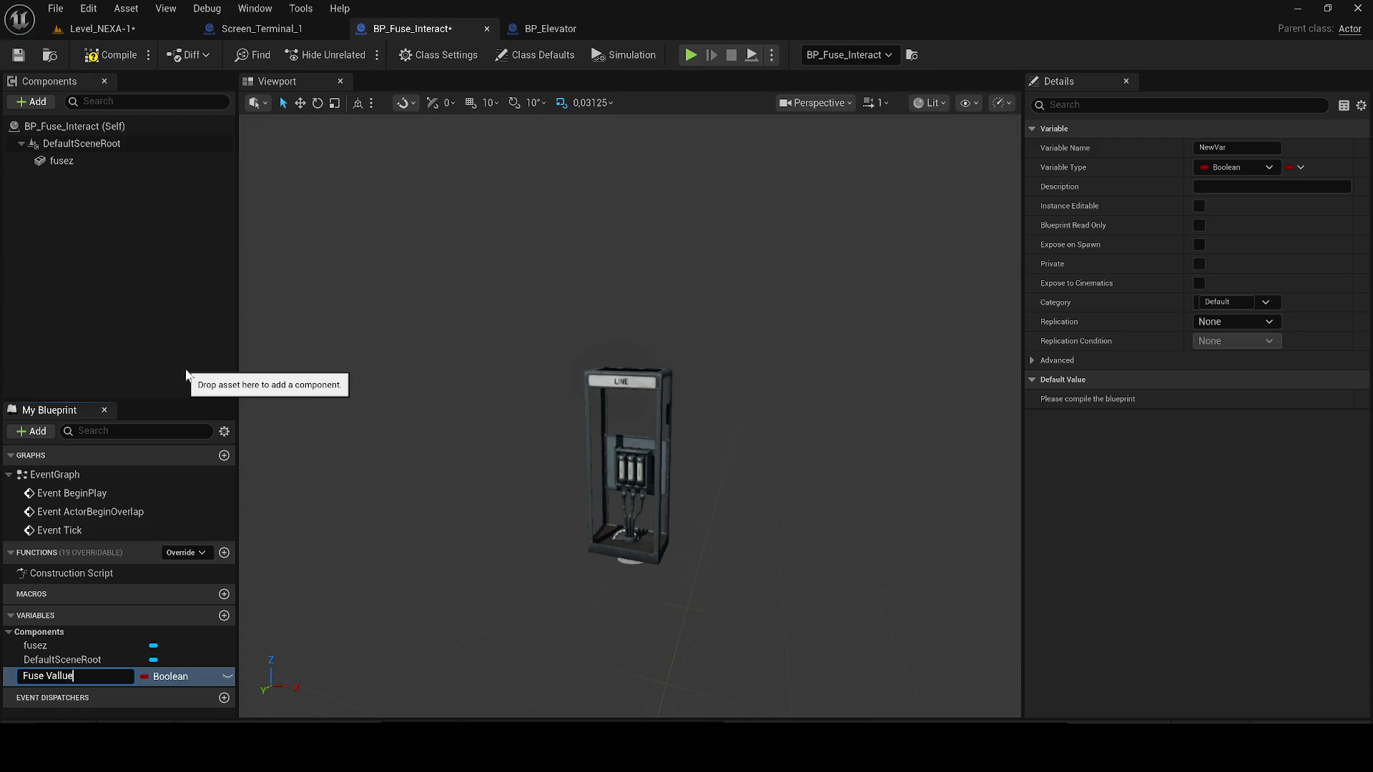
pyautogui.press('Return')
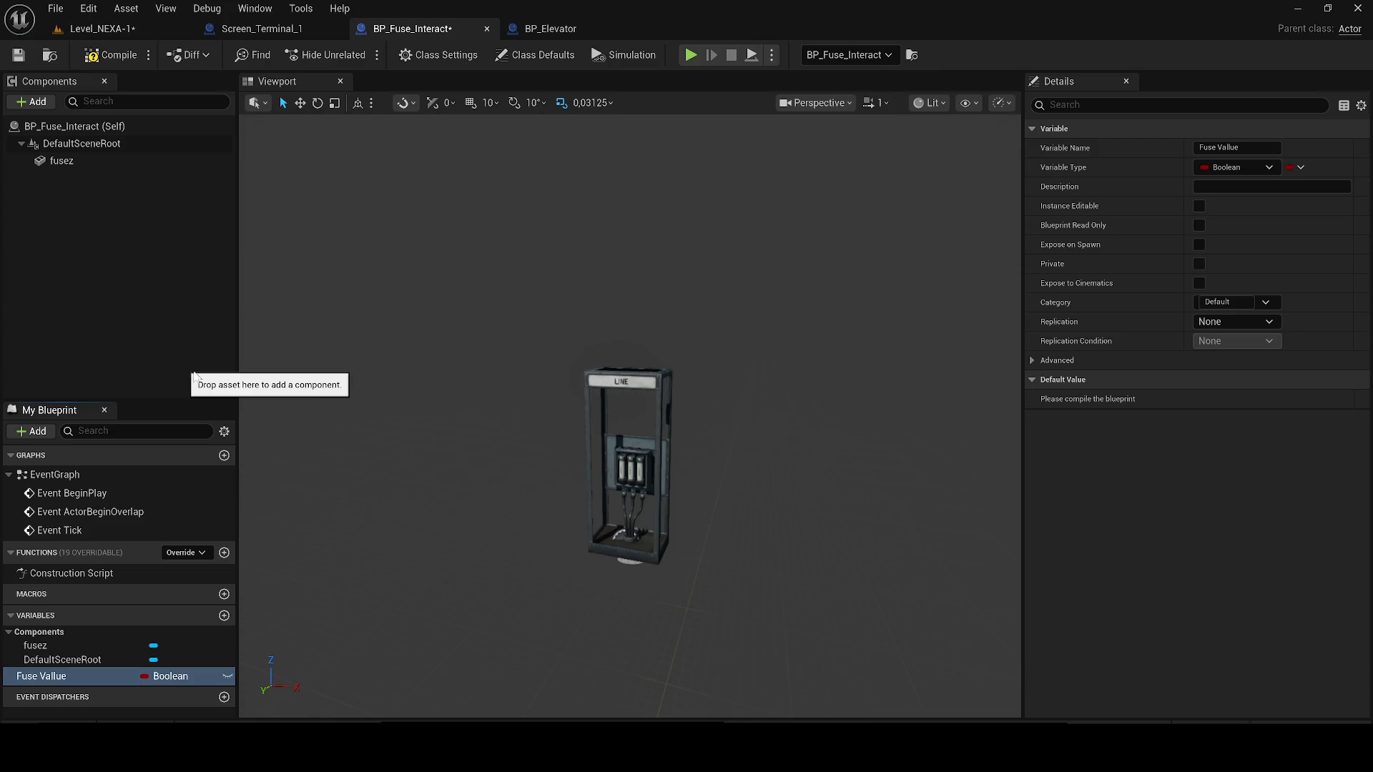
pyautogui.click(170, 676)
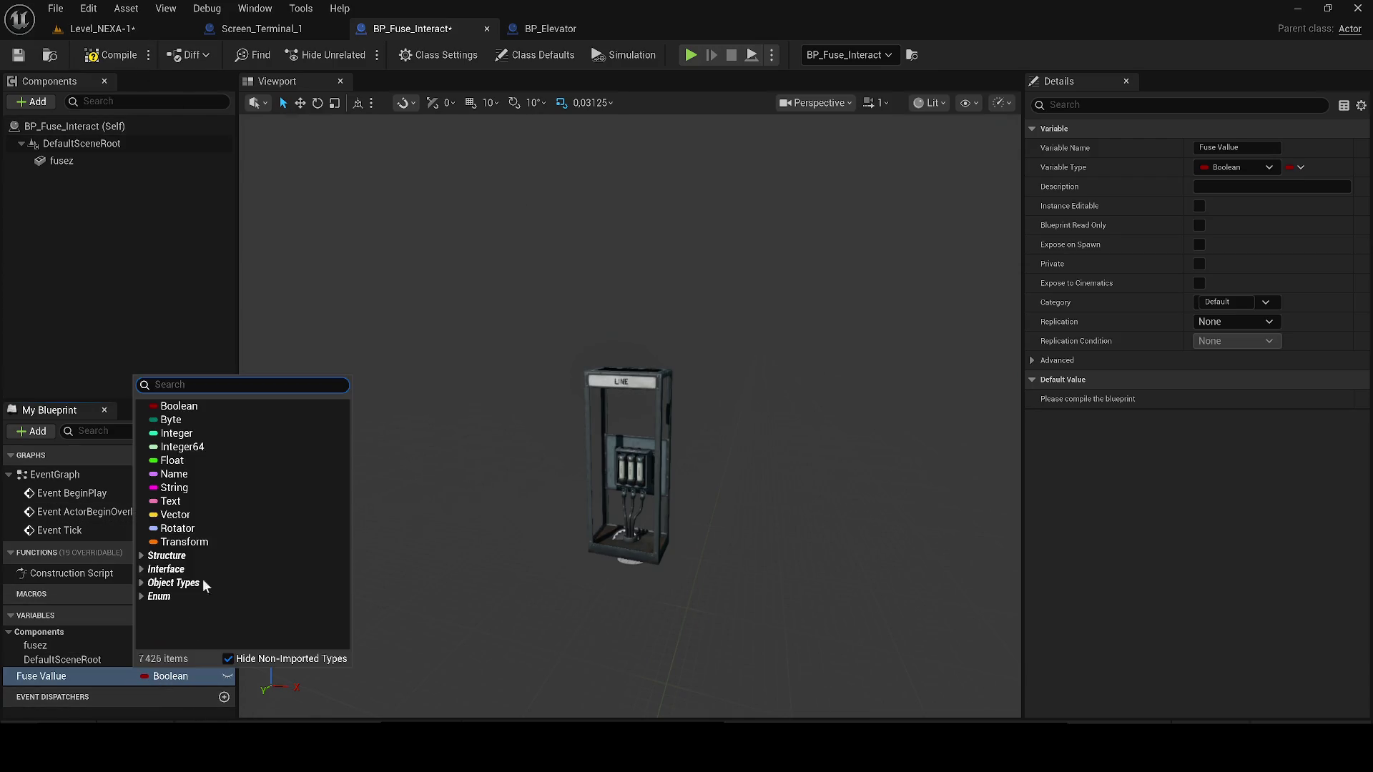
pyautogui.click(179, 434)
pyautogui.click(93, 55)
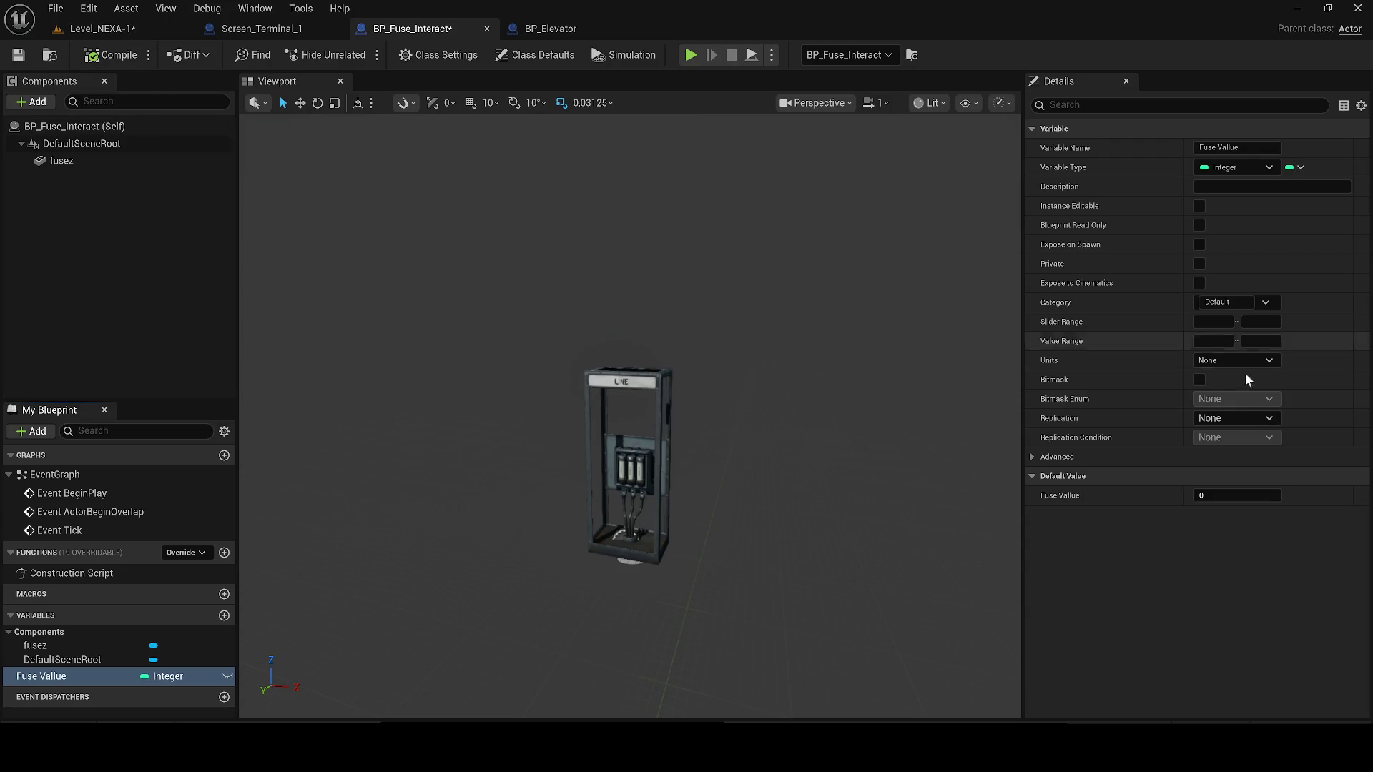
pyautogui.click(1237, 495)
pyautogui.write('10')
pyautogui.click(100, 29)
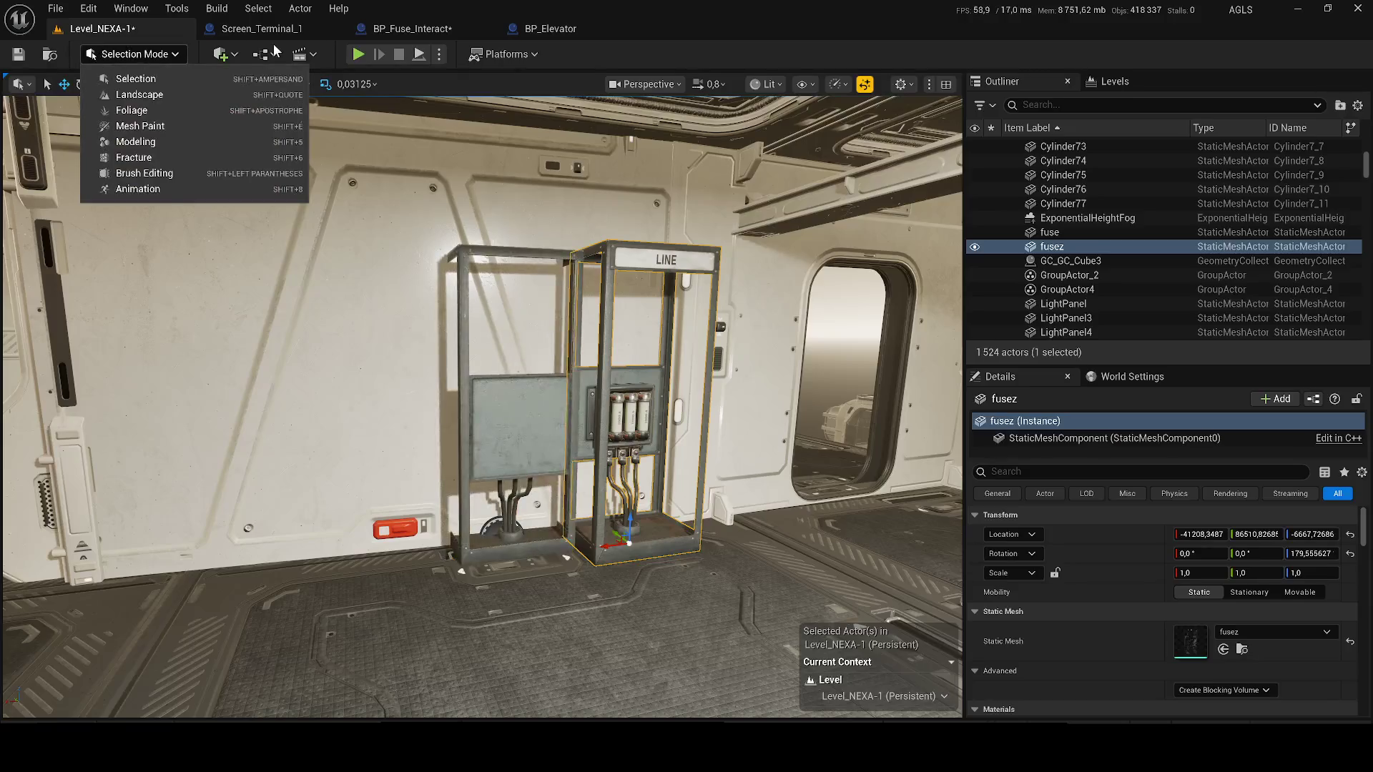
pyautogui.click(551, 28)
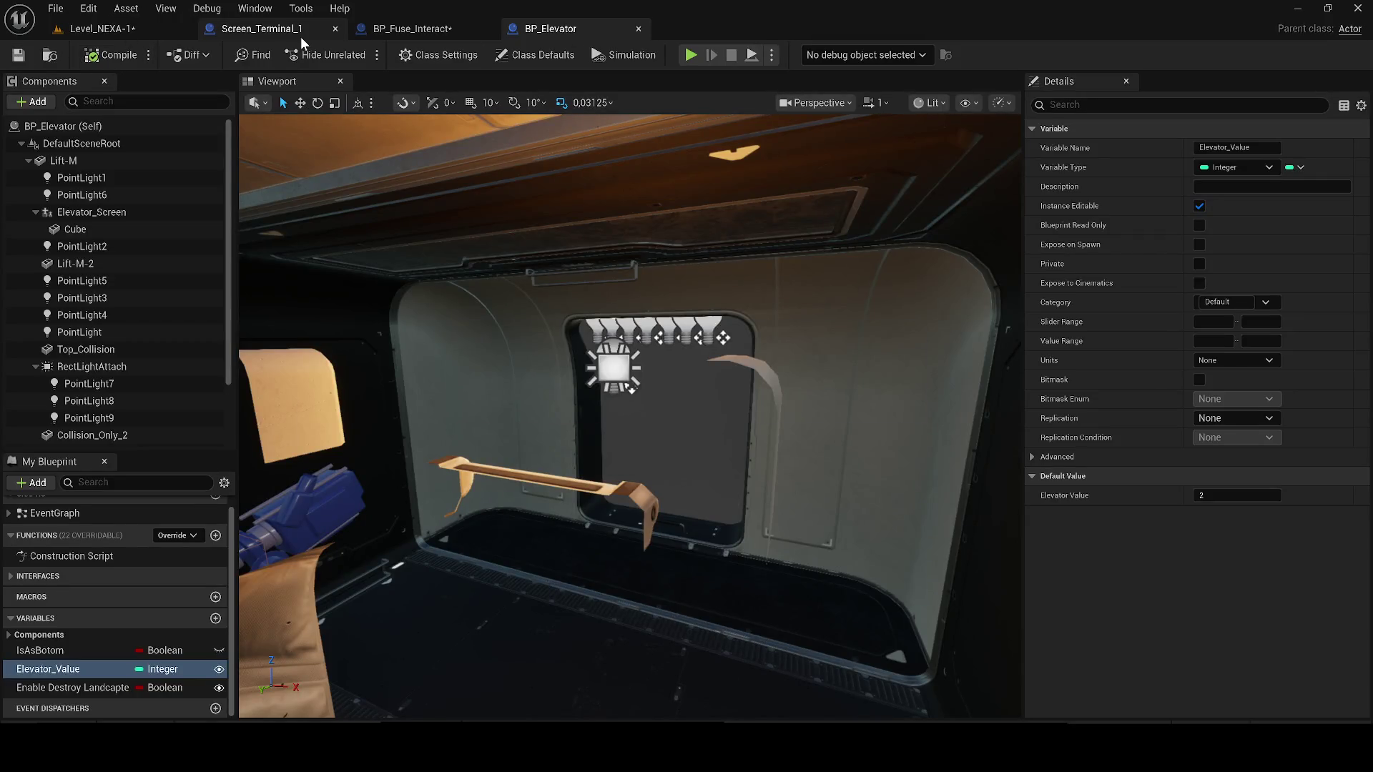
# - Point Screen_Terminal_1's Get All Actors Of Class at BP_Fuse_Interact and delete the Elevator Value node
pyautogui.click(245, 32)
pyautogui.click(471, 403)
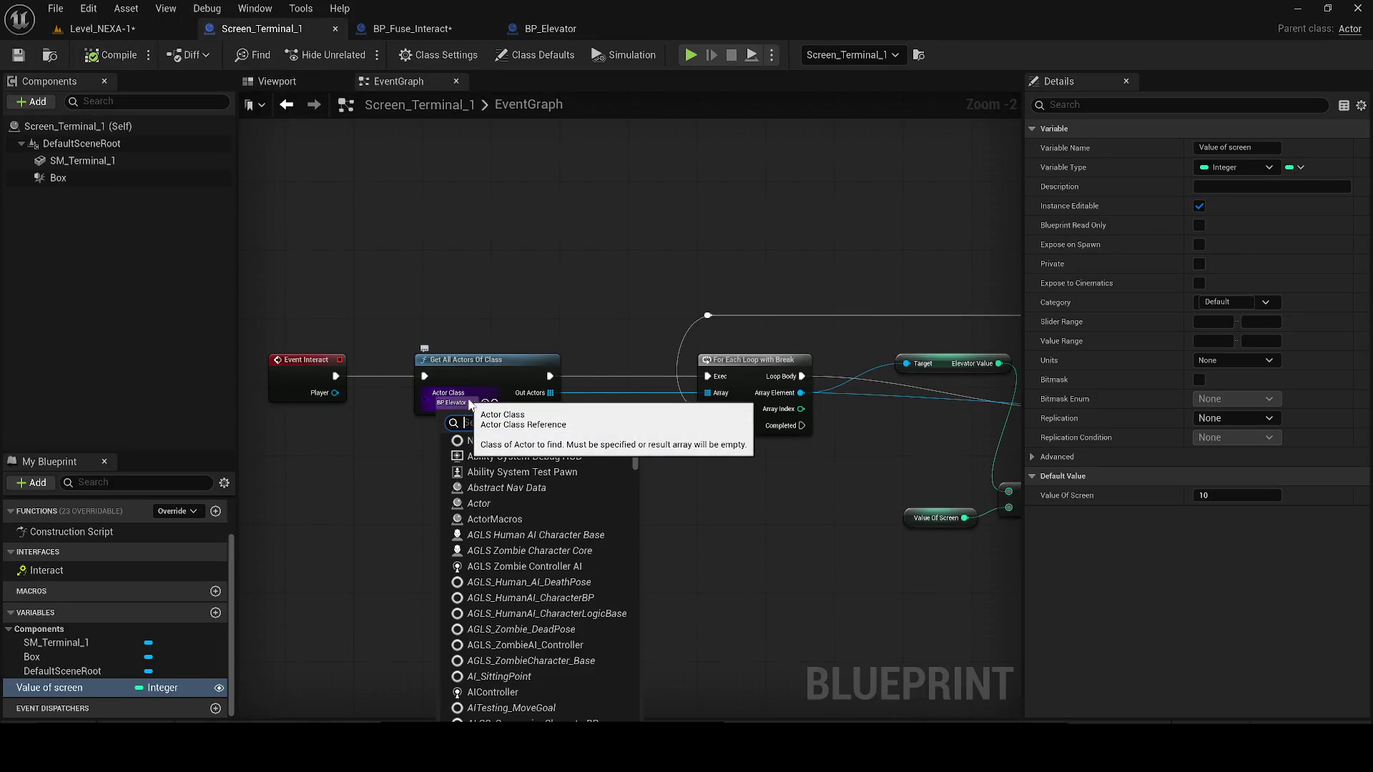
pyautogui.write('Tus')
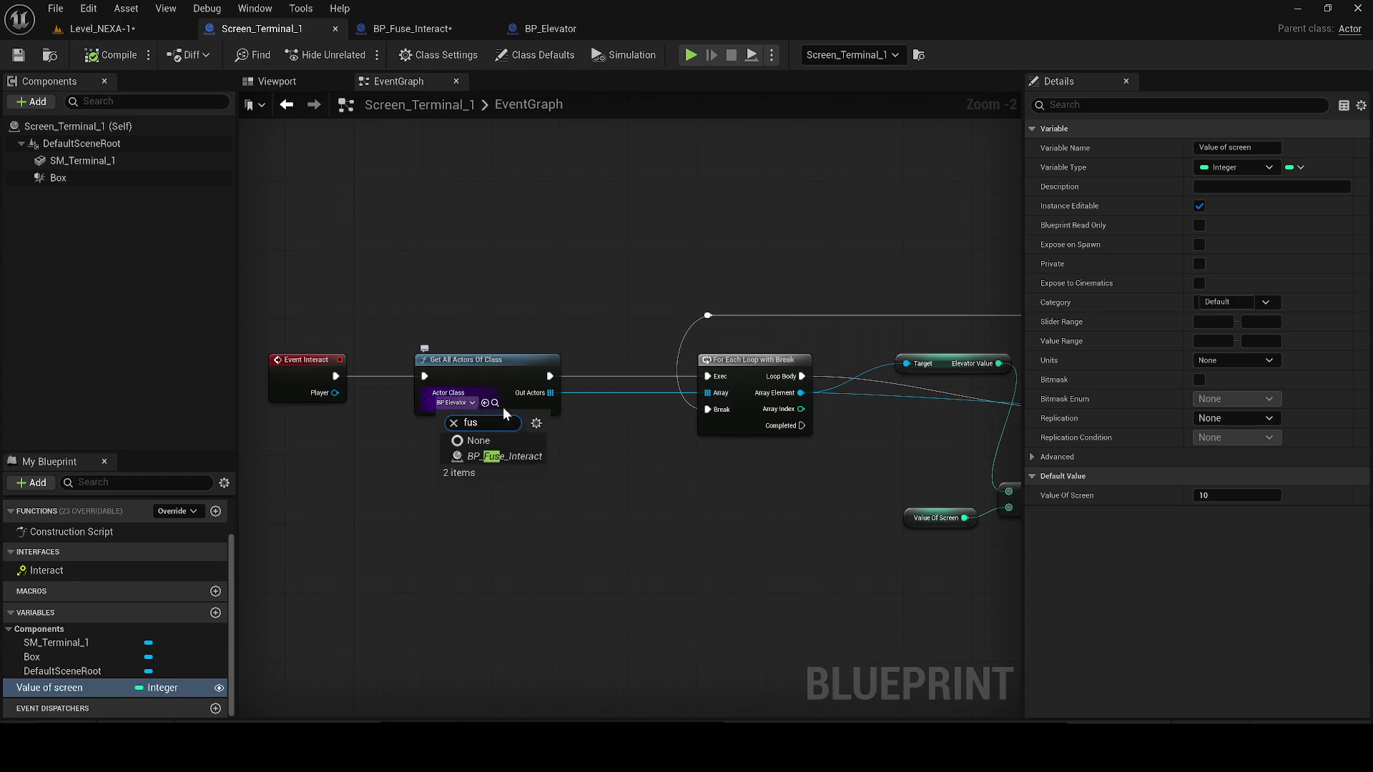
pyautogui.click(518, 457)
pyautogui.scroll(1, 629, 401)
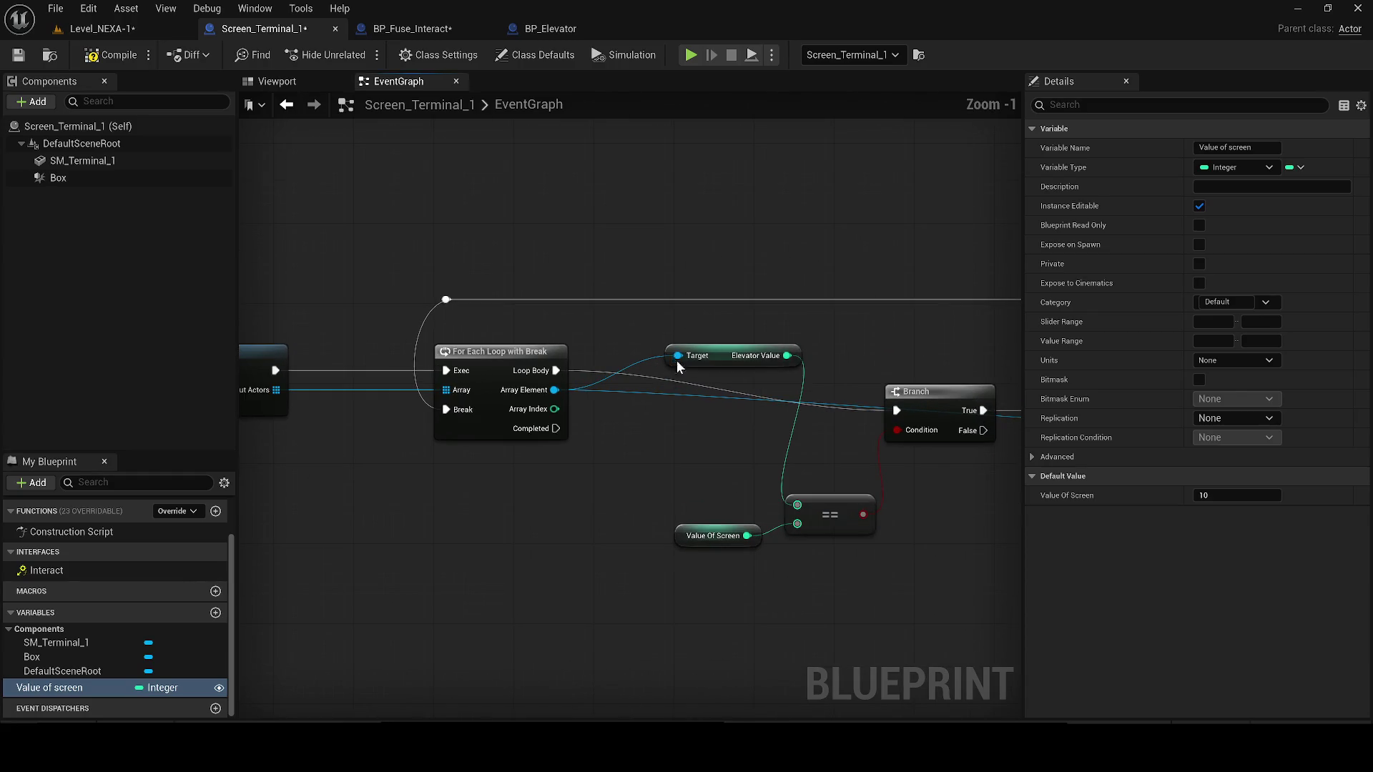
pyautogui.click(708, 358)
pyautogui.press('Delete')
pyautogui.moveTo(555, 390); pyautogui.dragTo(637, 356)
pyautogui.write('fuse')
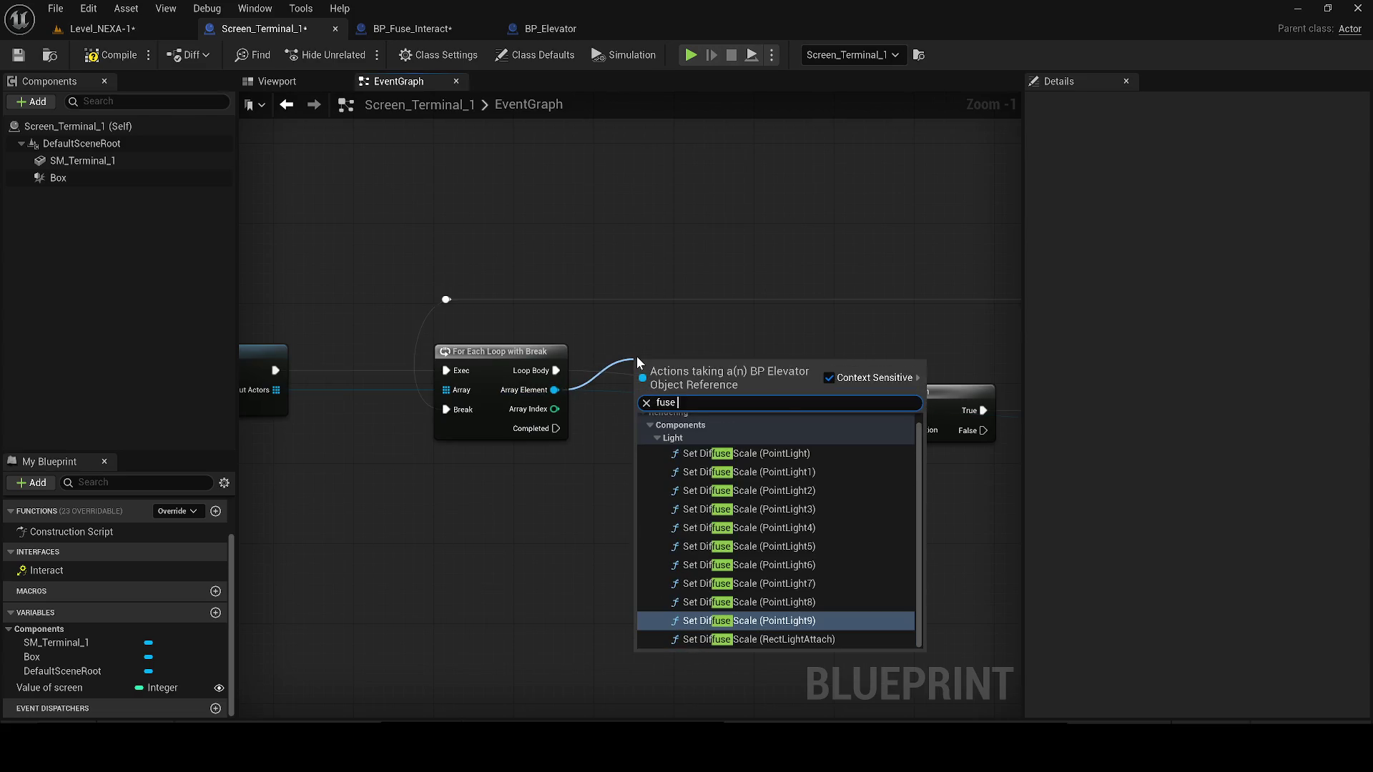
pyautogui.write(' in')
pyautogui.press('Escape')
# - In BP_Fuse_Interact, rename the Fuse Vallue variable to Fuse_Value and make it instance editable
pyautogui.click(397, 24)
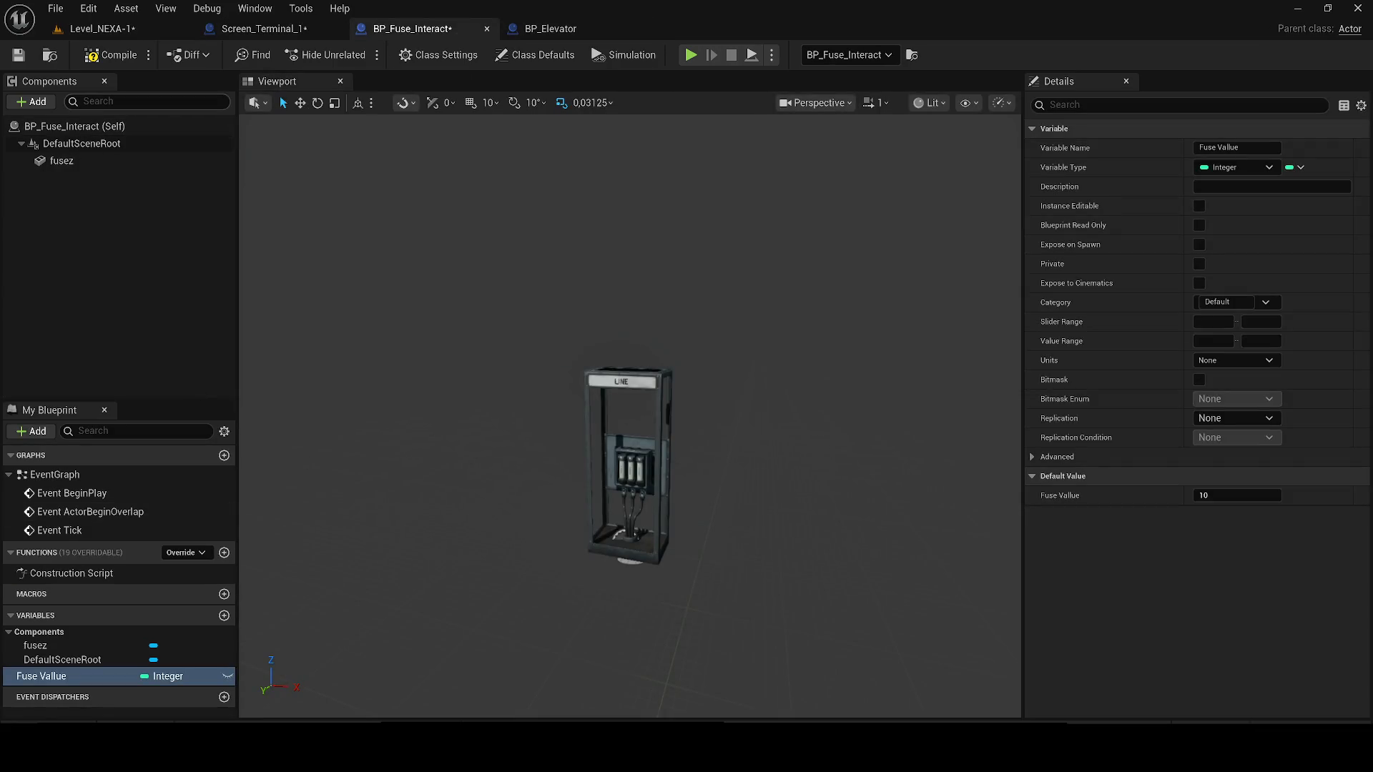
pyautogui.click(79, 675)
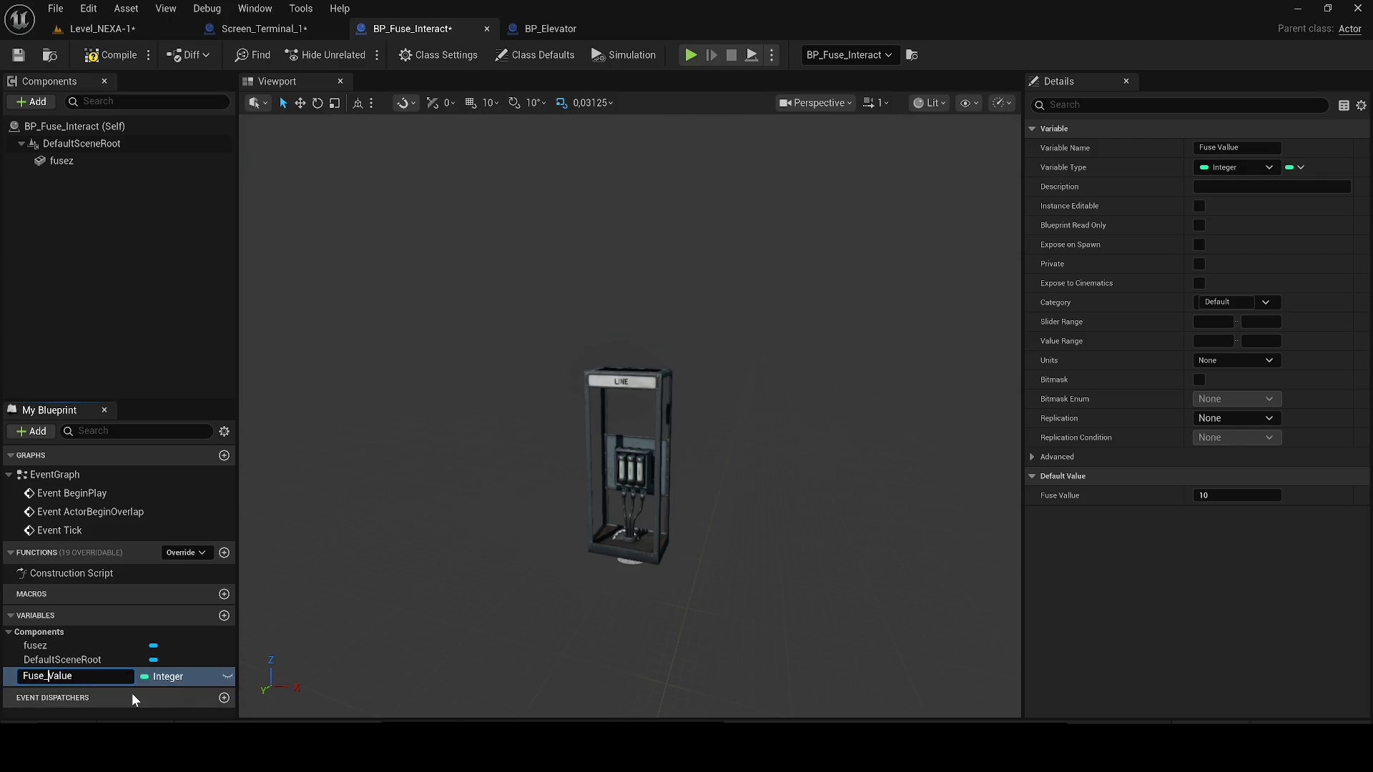
pyautogui.press('Return')
pyautogui.click(228, 676)
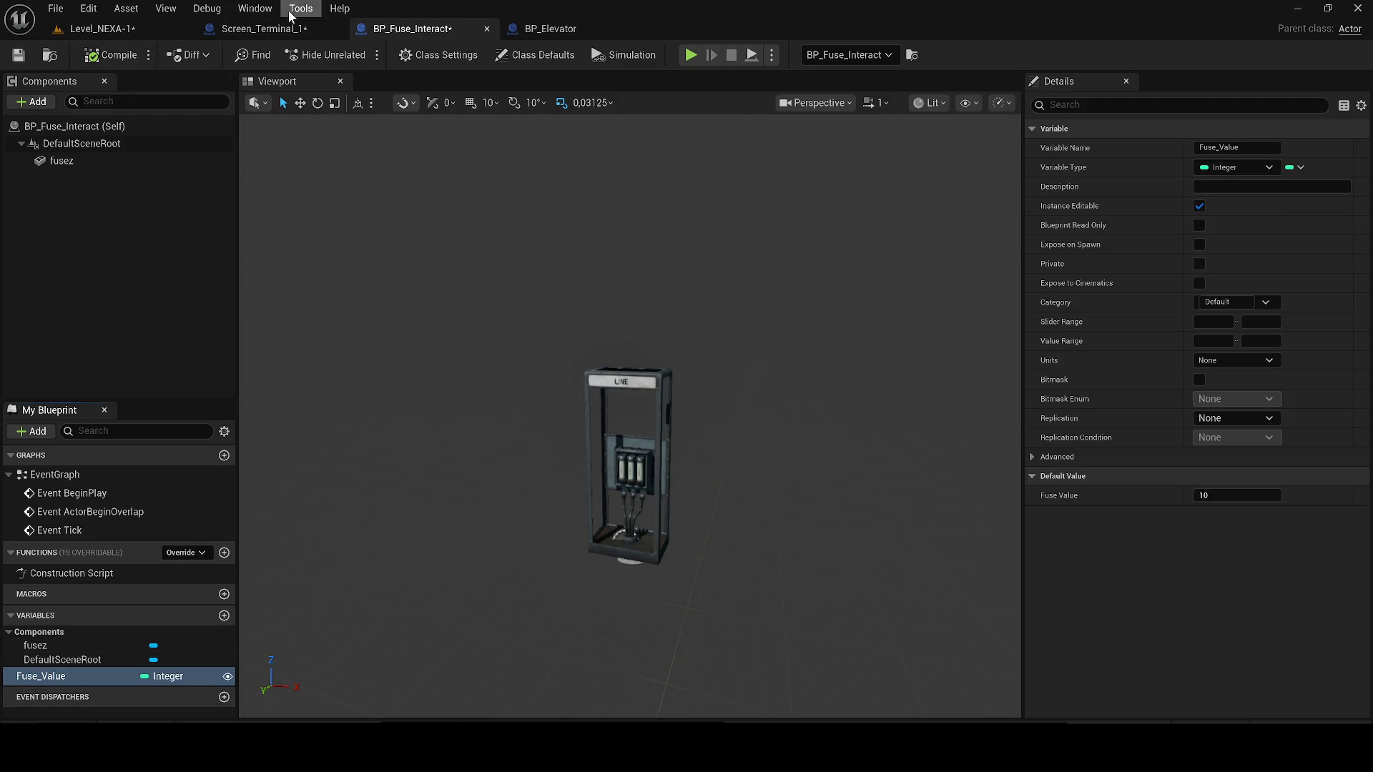
# - Compile Screen_Terminal_1 and bring up the Get All Actors Of Class node's actions
pyautogui.click(263, 29)
pyautogui.click(111, 55)
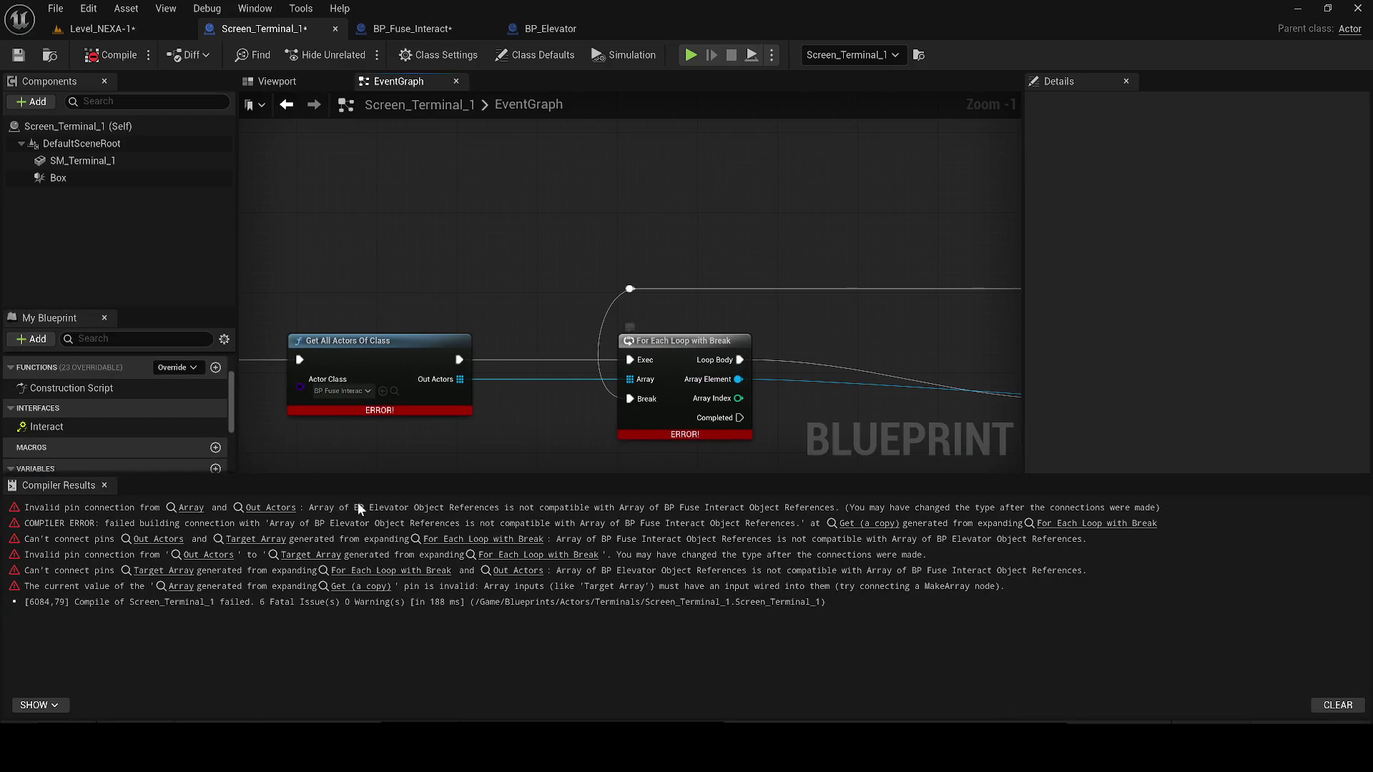
pyautogui.click(105, 486)
pyautogui.rightClick(463, 354)
pyautogui.rightClick(397, 351)
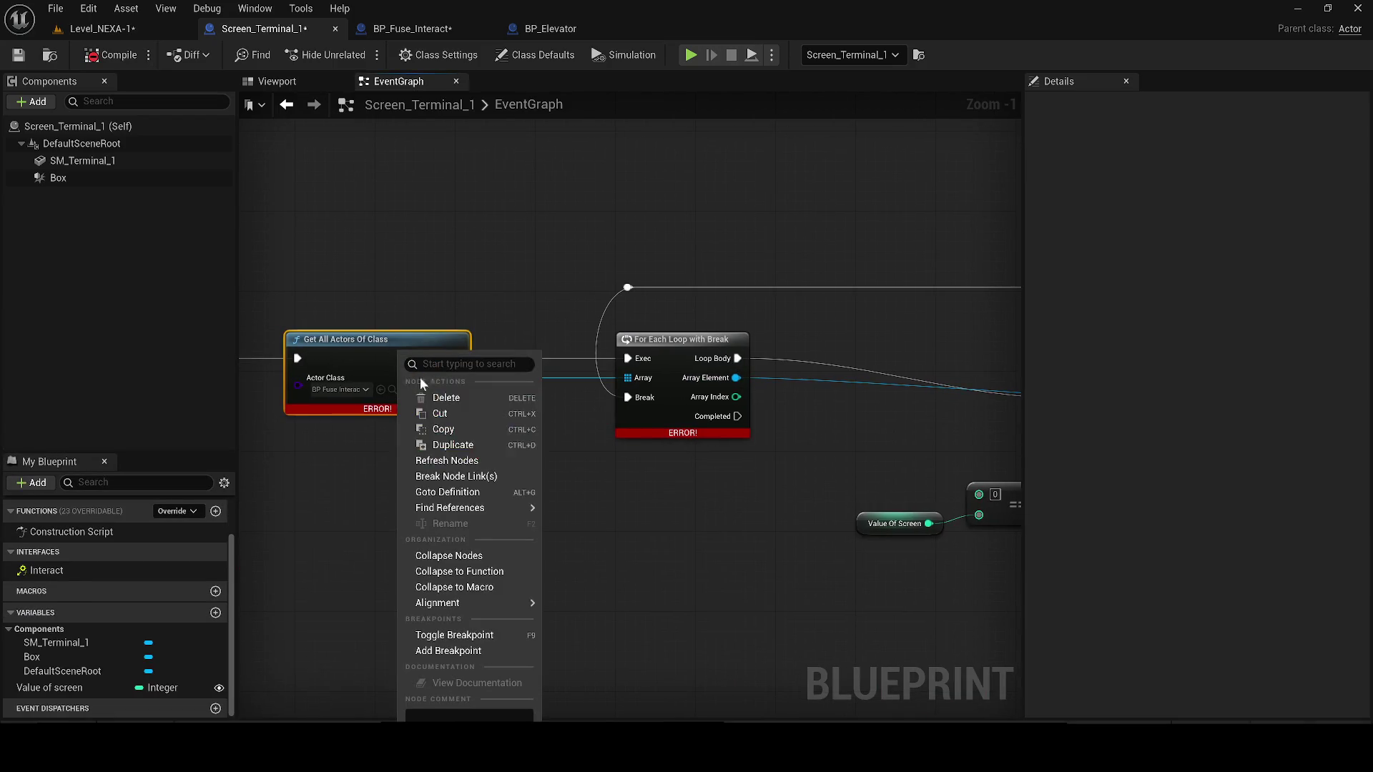
# - Refresh the Get All Actors Of Class node and recompile Screen_Terminal_1
pyautogui.moveTo(464, 603)
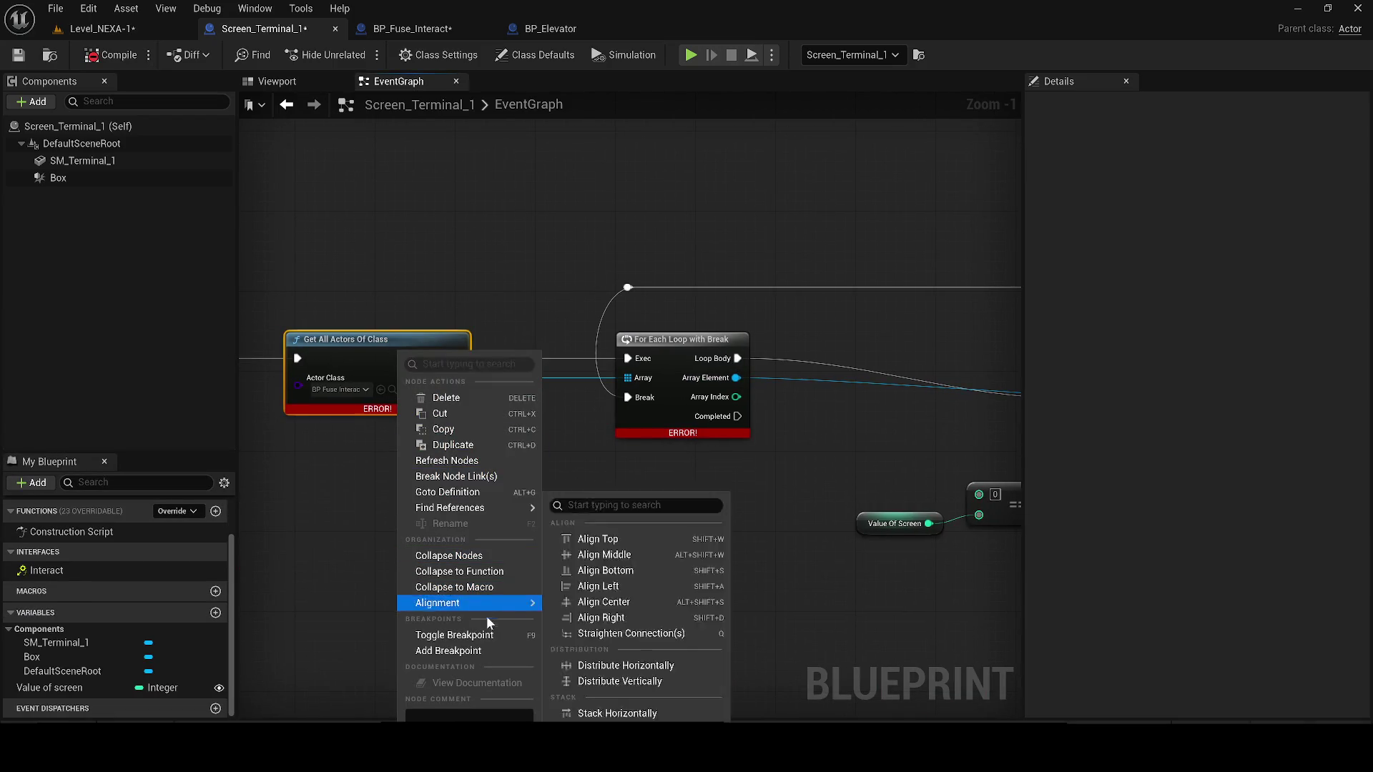
pyautogui.click(443, 461)
pyautogui.click(94, 59)
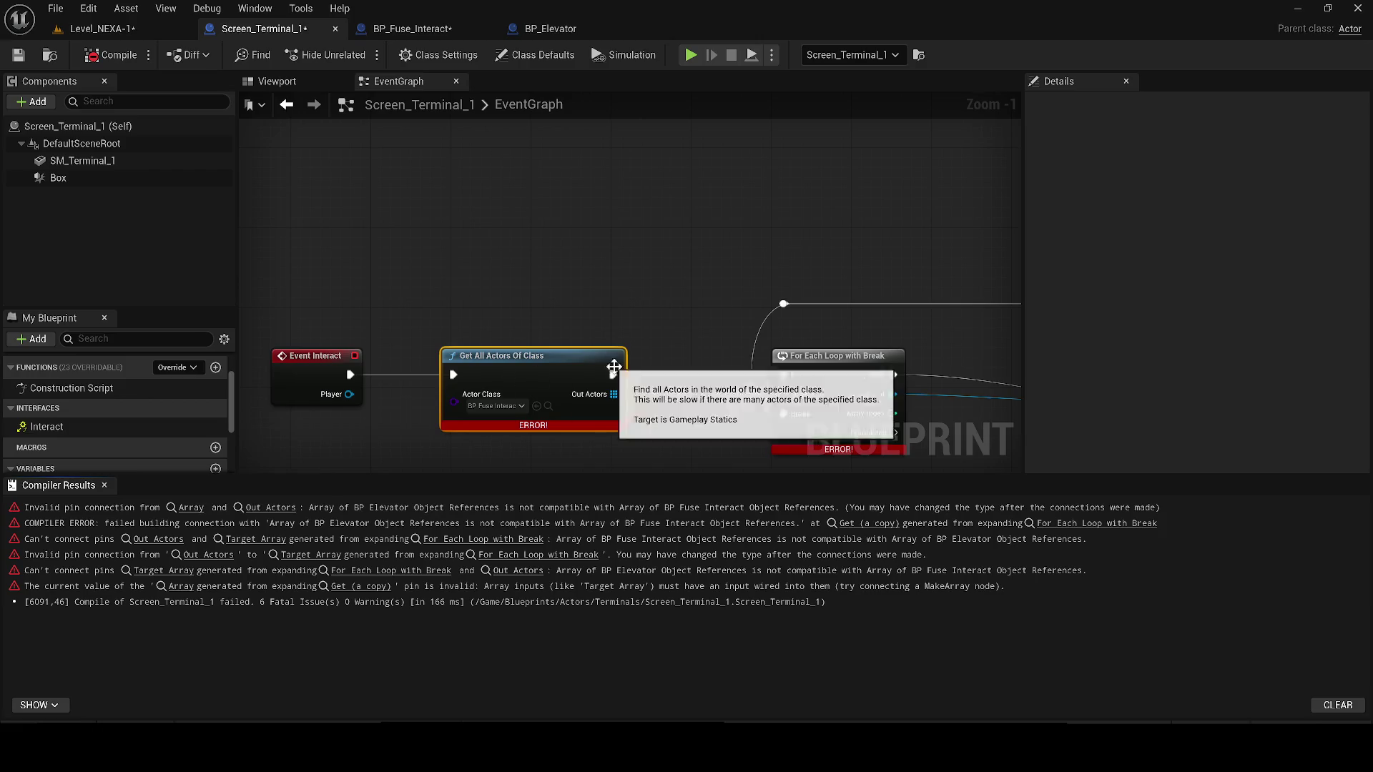
pyautogui.scroll(-1, 613, 389)
pyautogui.moveTo(519, 345); pyautogui.dragTo(374, 314)
pyautogui.click(104, 485)
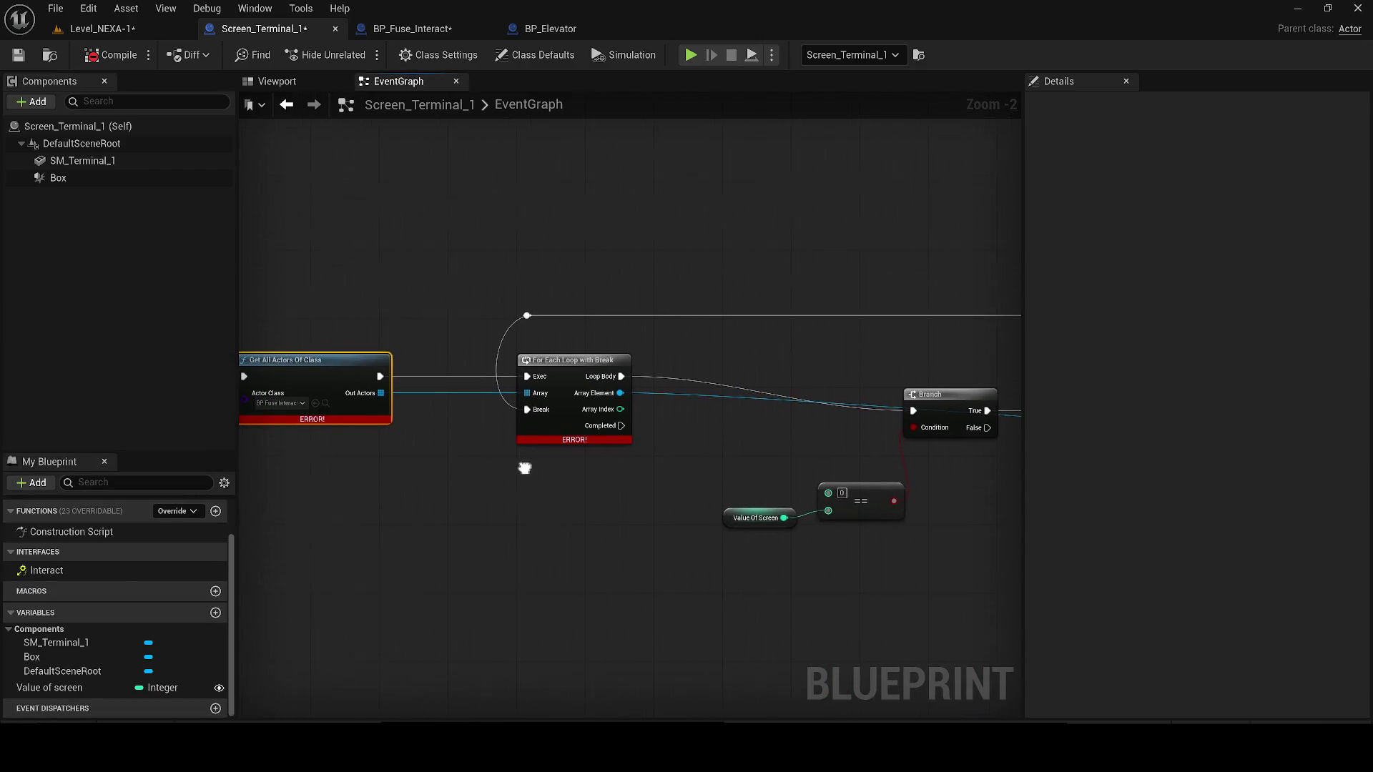
# - Add a For Each Loop with Break over Out Actors, wire its exec and Break pins, and compile
pyautogui.moveTo(374, 385); pyautogui.dragTo(415, 529)
pyautogui.write('for eac')
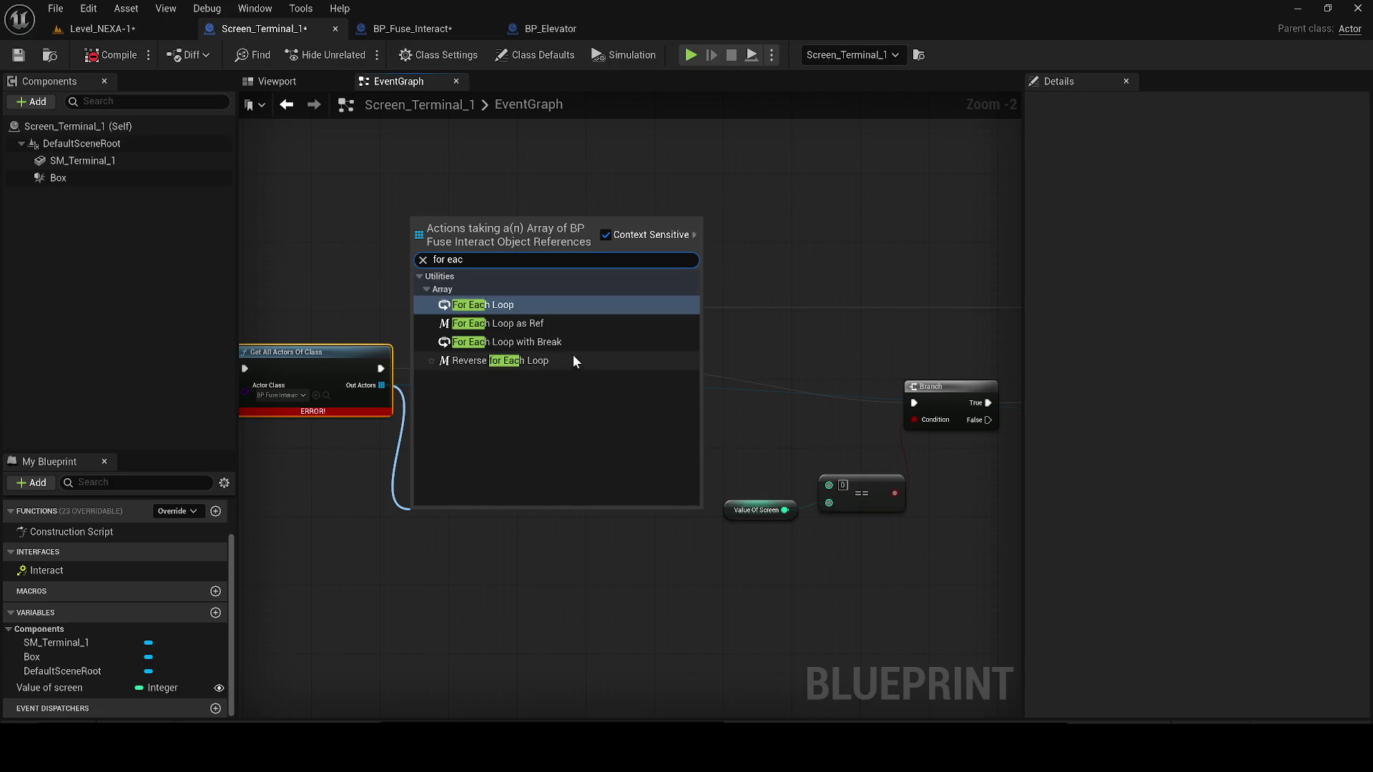
pyautogui.click(565, 342)
pyautogui.click(555, 360)
pyautogui.moveTo(723, 465)
pyautogui.mouseDown()
pyautogui.moveTo(301, 457)
pyautogui.moveTo(306, 429)
pyautogui.moveTo(628, 426)
pyautogui.mouseUp()
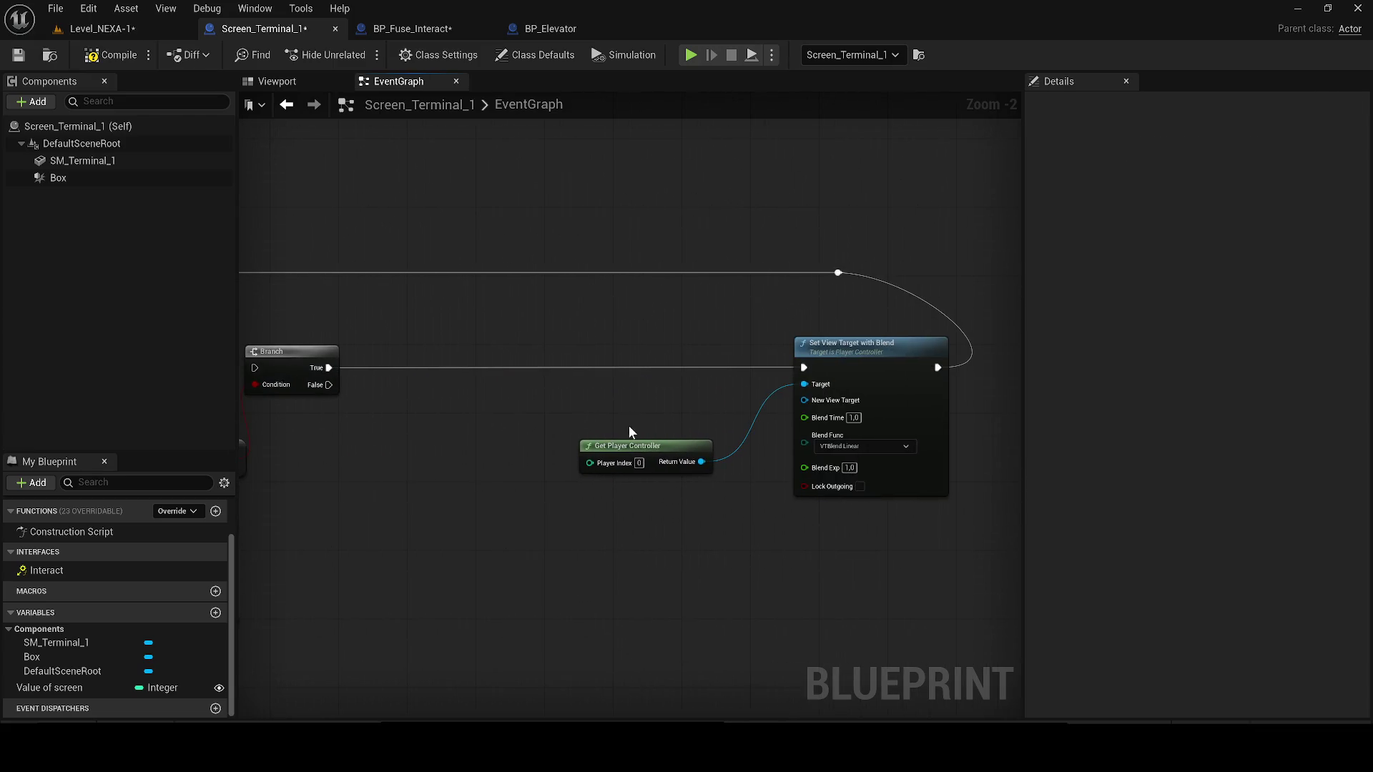
pyautogui.moveTo(814, 401)
pyautogui.mouseDown()
pyautogui.moveTo(354, 435)
pyautogui.moveTo(662, 438)
pyautogui.moveTo(735, 528)
pyautogui.moveTo(706, 497)
pyautogui.moveTo(766, 384)
pyautogui.mouseUp()
pyautogui.moveTo(627, 333); pyautogui.dragTo(721, 384)
pyautogui.press('q')
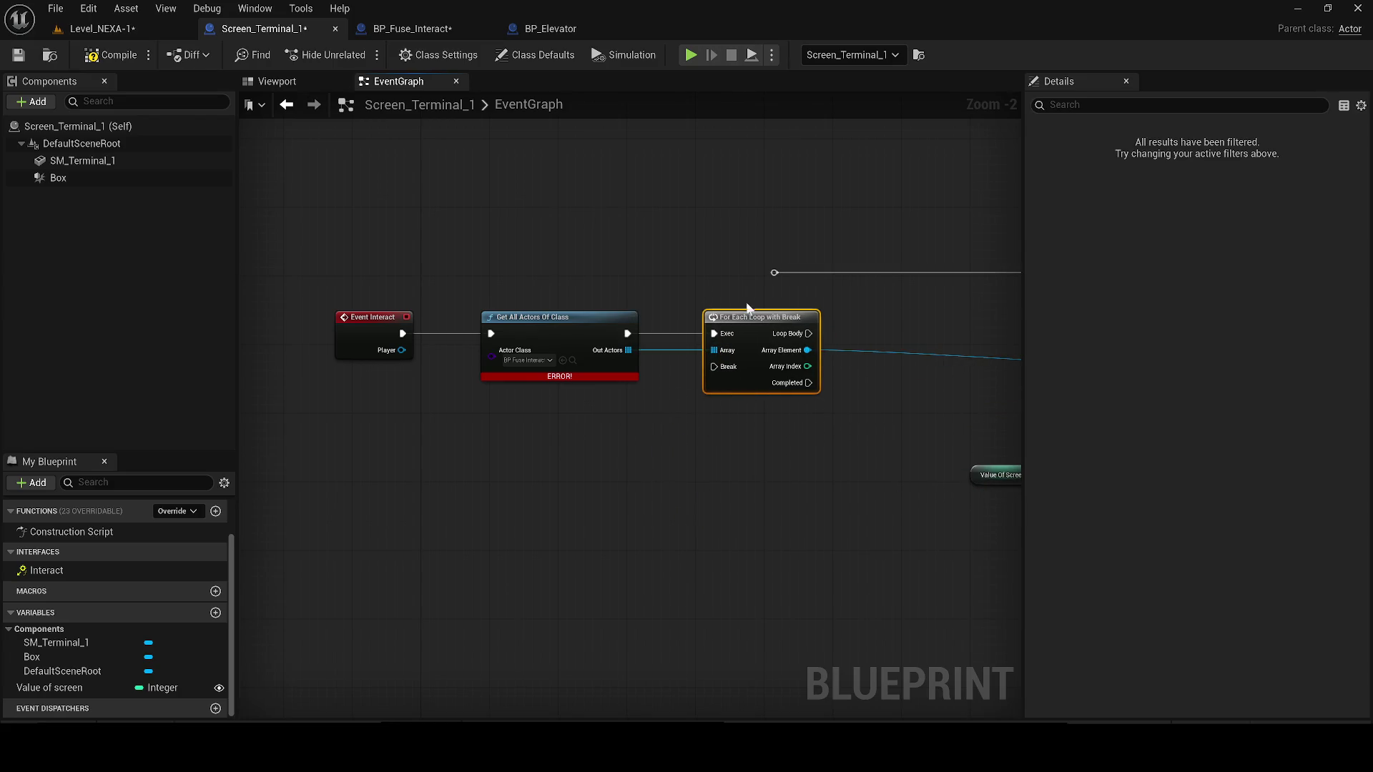
pyautogui.moveTo(771, 272)
pyautogui.mouseDown()
pyautogui.moveTo(724, 362)
pyautogui.moveTo(701, 363)
pyautogui.moveTo(764, 273)
pyautogui.mouseUp()
pyautogui.click(90, 57)
pyautogui.moveTo(786, 401); pyautogui.dragTo(364, 400)
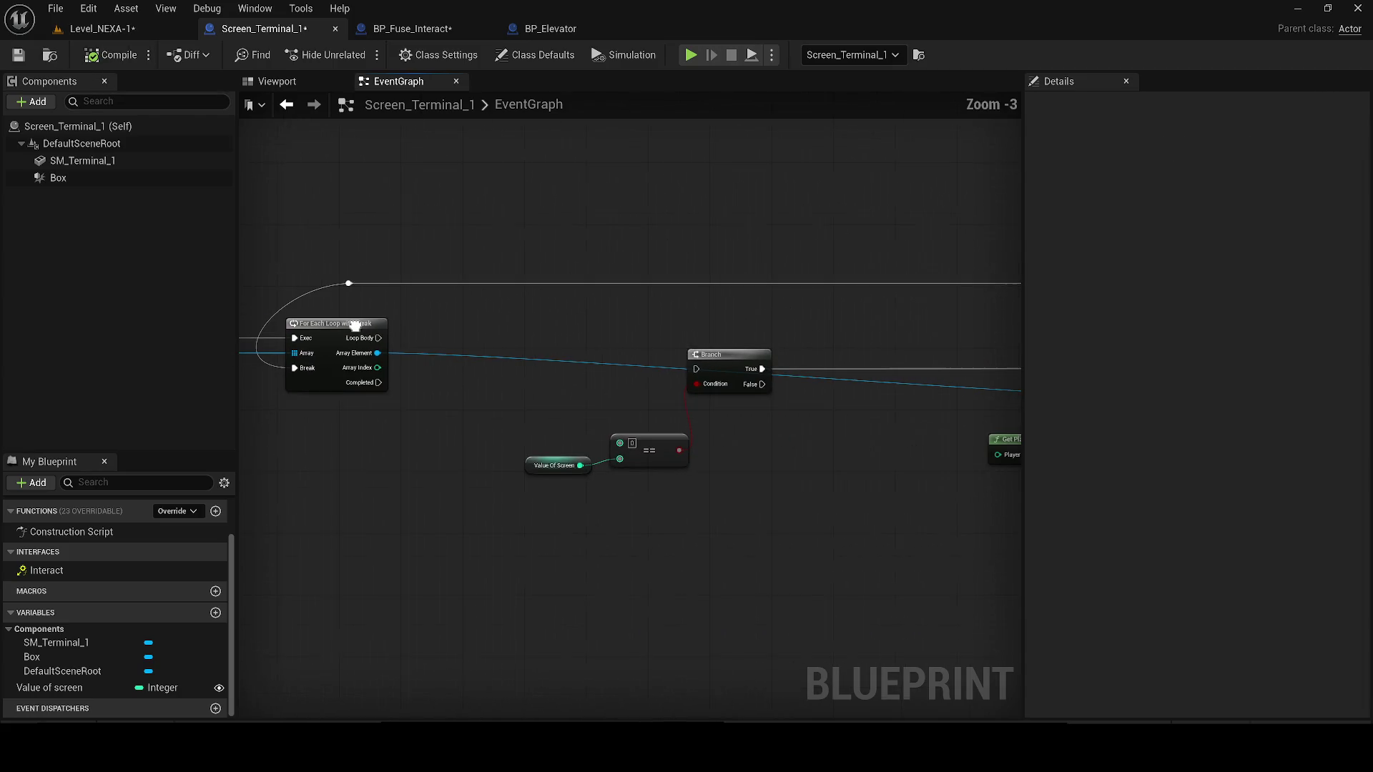
# - Connect the loop's Loop Body to the Branch node
pyautogui.scroll(-1, 358, 343)
pyautogui.moveTo(391, 345); pyautogui.dragTo(511, 339)
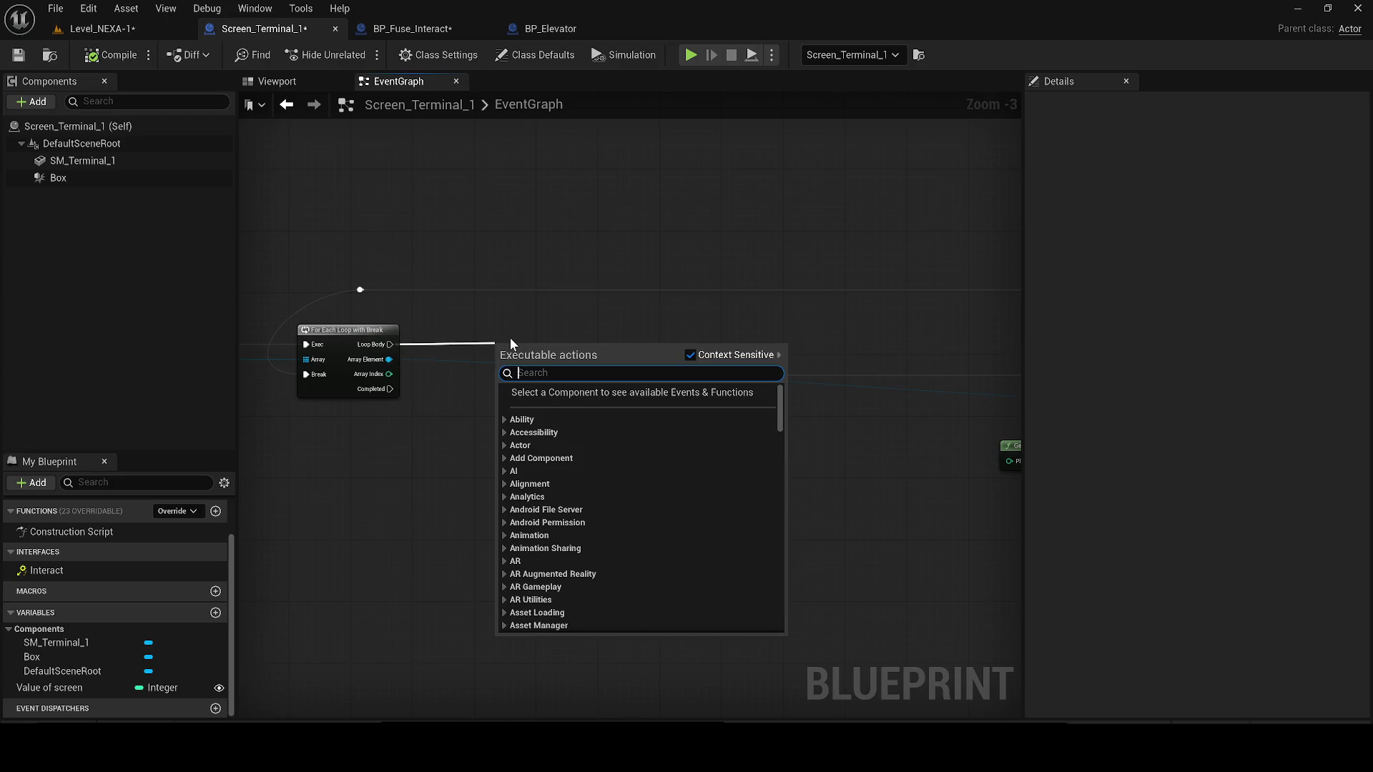
pyautogui.write('fuse')
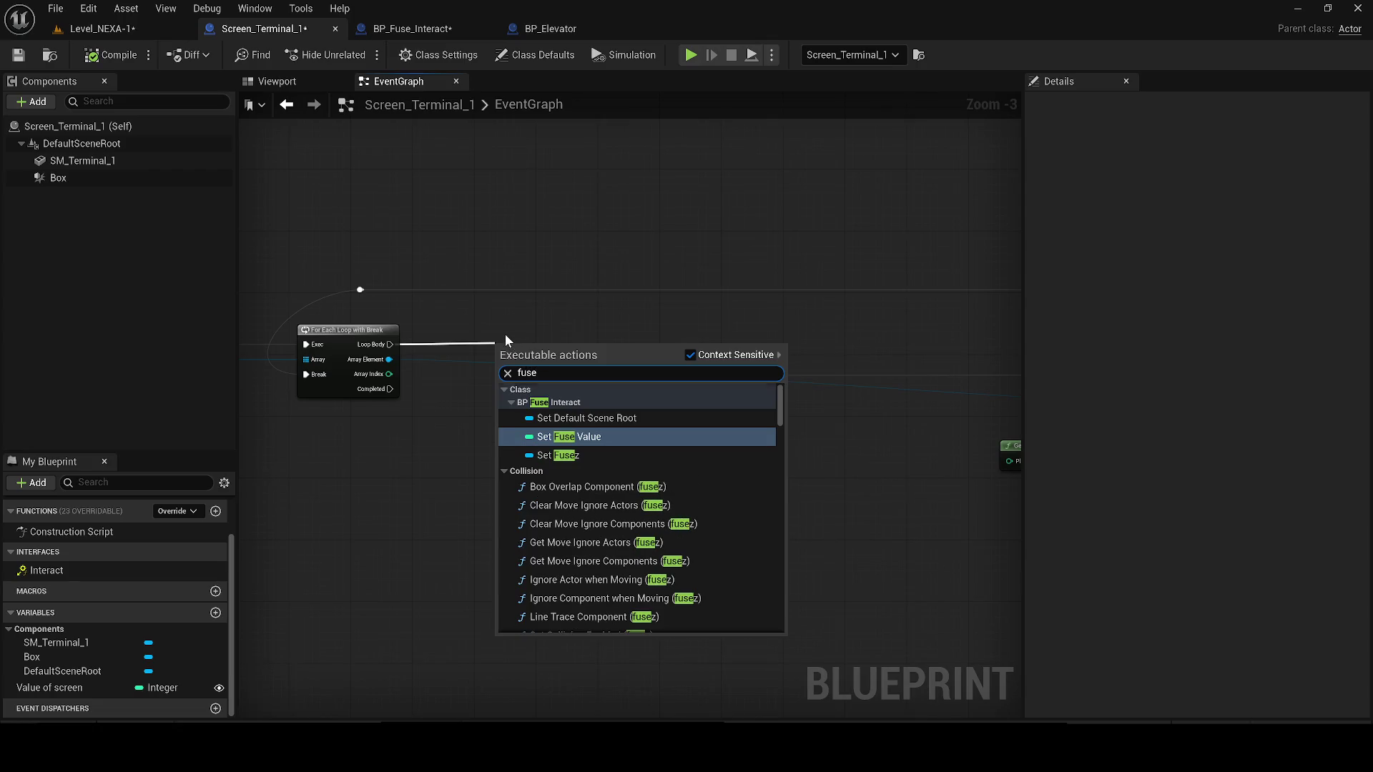
pyautogui.write('get fy')
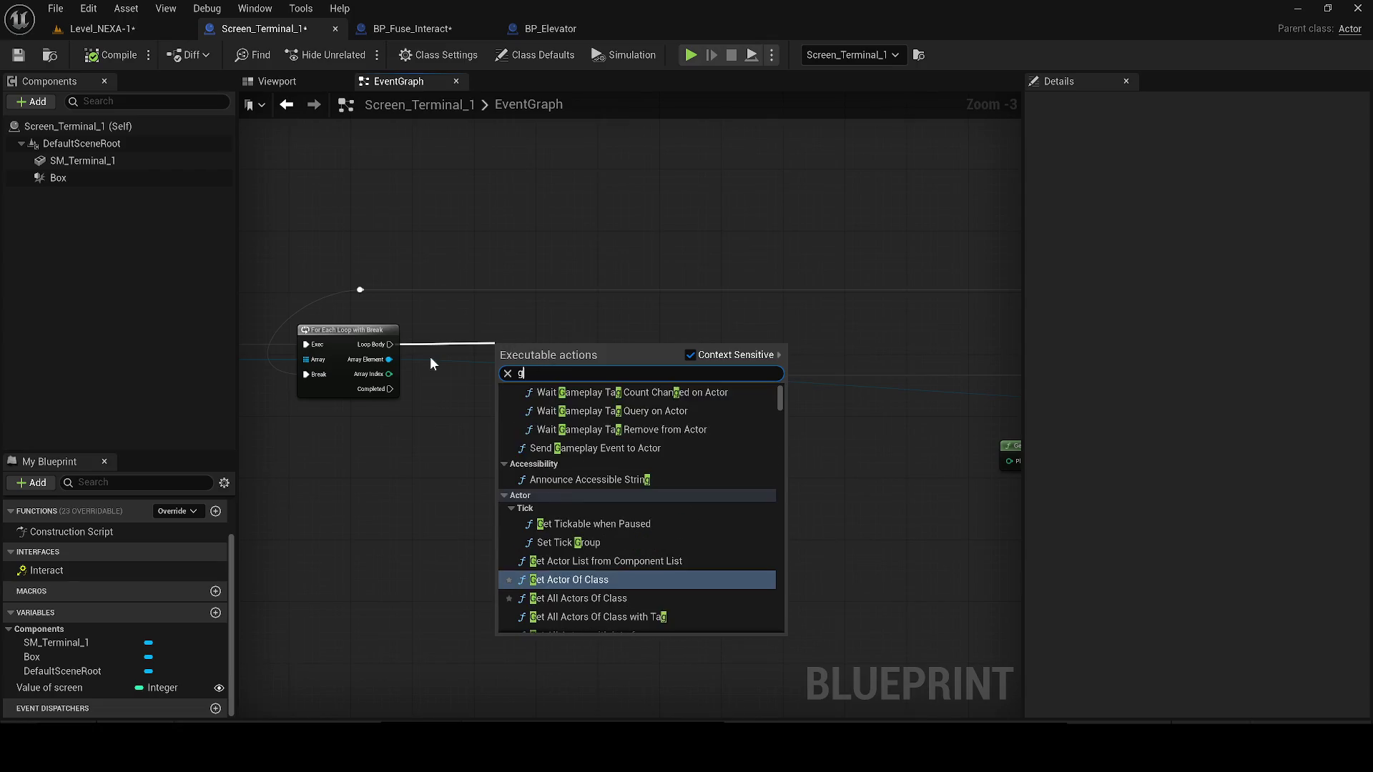
pyautogui.press('BackSpace')
pyautogui.write('use ca')
pyautogui.press('BackSpace')
pyautogui.press('BackSpace')
pyautogui.press('BackSpace')
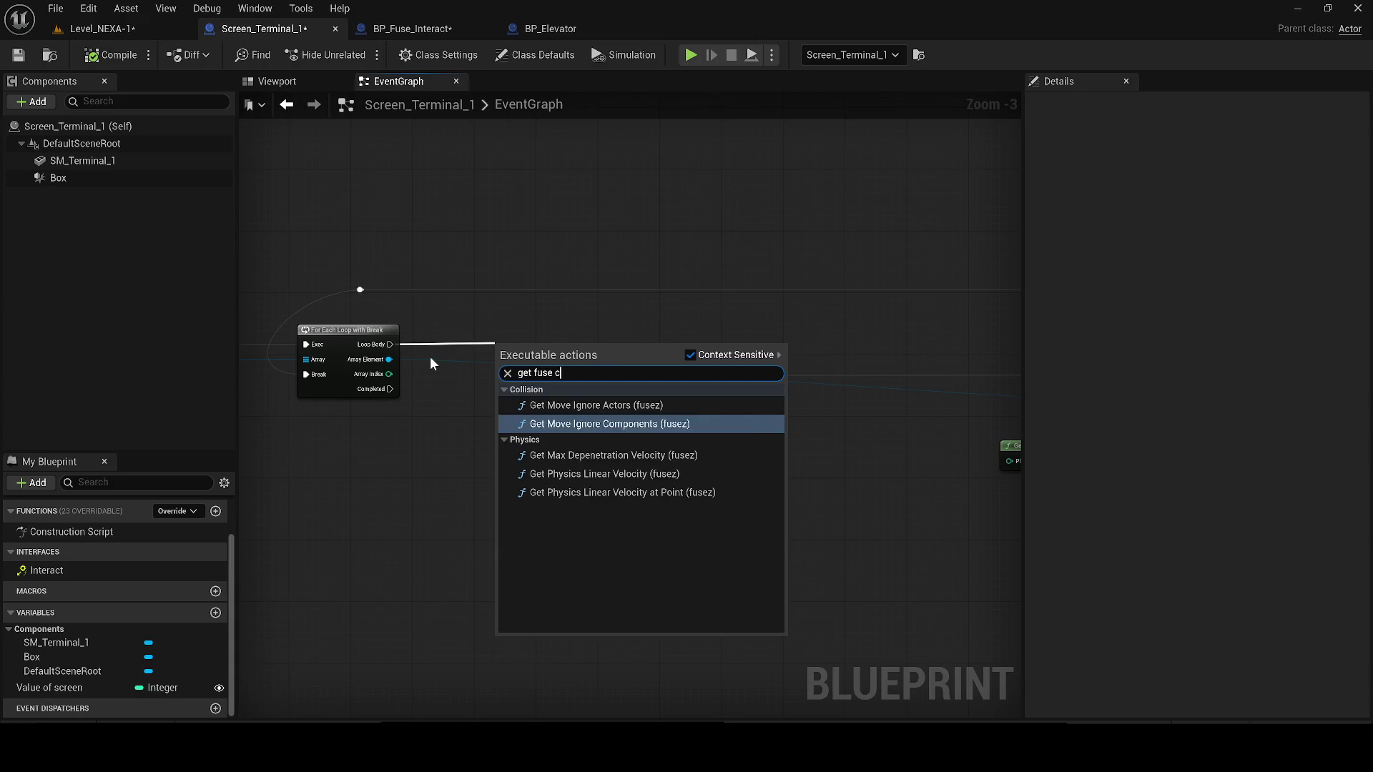
pyautogui.click(714, 353)
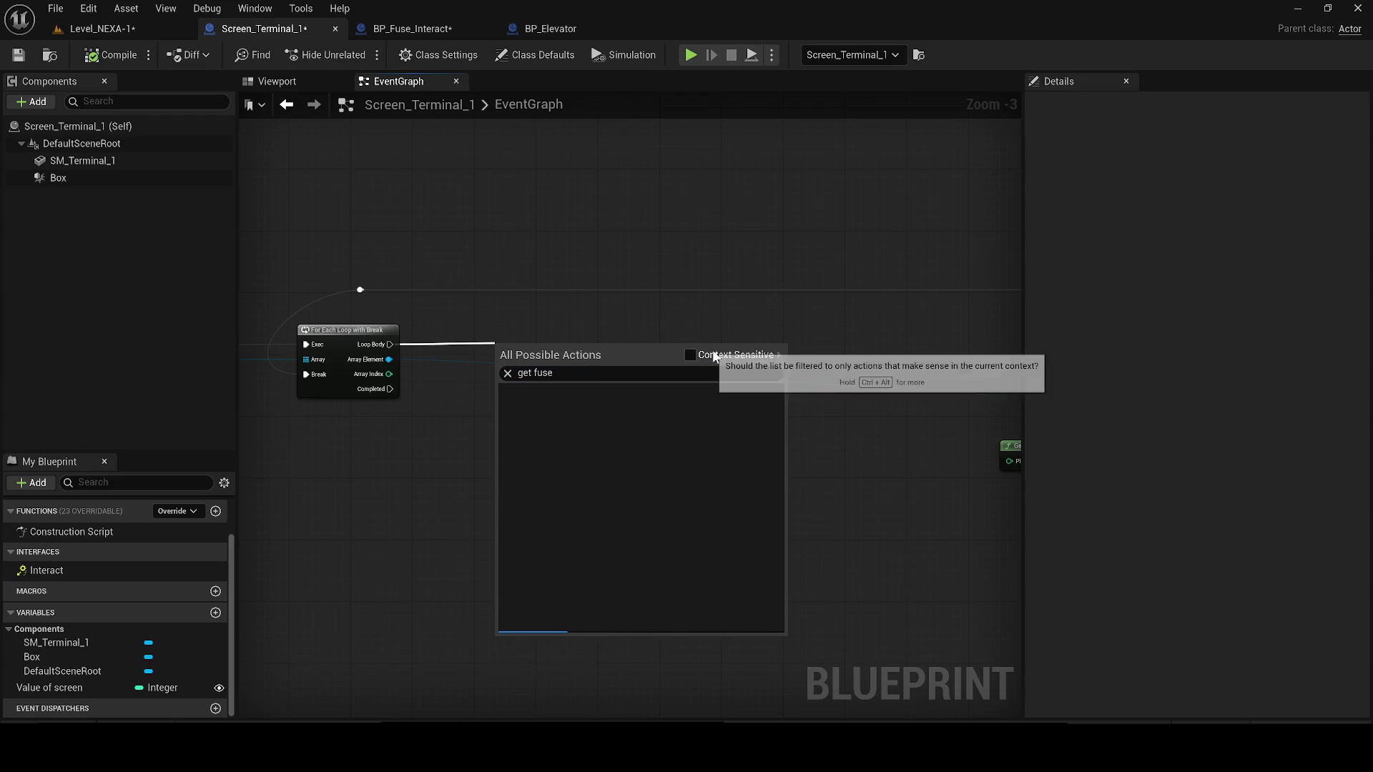
pyautogui.click(458, 451)
pyautogui.moveTo(391, 345); pyautogui.dragTo(708, 376)
# - Add a Get Fuse Value node on Array Element and feed Fuse Value into the == comparison
pyautogui.moveTo(389, 374); pyautogui.dragTo(505, 405)
pyautogui.write('fuse va')
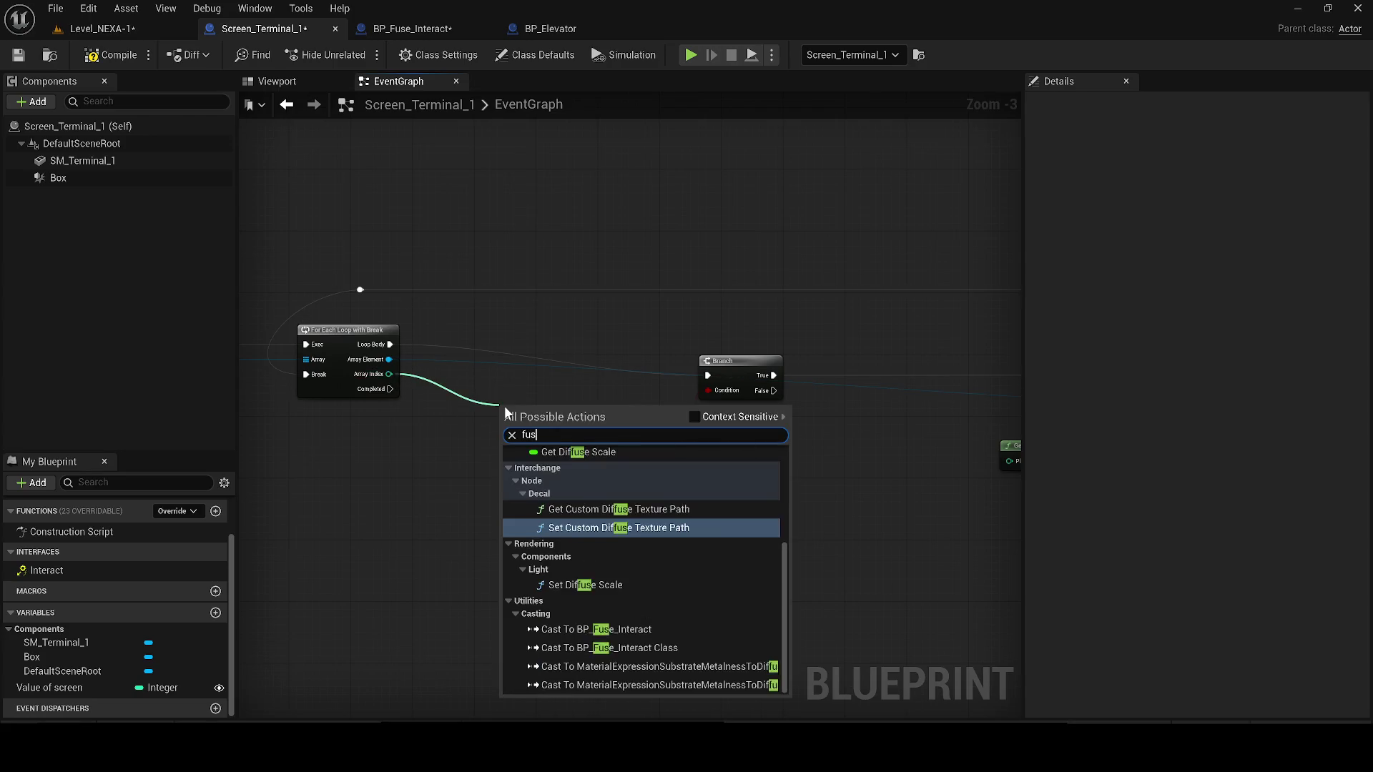
pyautogui.press('Return')
pyautogui.scroll(2, 504, 406)
pyautogui.moveTo(499, 414); pyautogui.dragTo(346, 349)
pyautogui.moveTo(598, 415)
pyautogui.mouseDown()
pyautogui.moveTo(690, 484)
pyautogui.moveTo(660, 465)
pyautogui.mouseUp()
# - Rename the Value of screen variable to Value of fuse
pyautogui.click(575, 495)
pyautogui.click(55, 688)
pyautogui.moveTo(90, 688); pyautogui.dragTo(74, 687)
pyautogui.write('f')
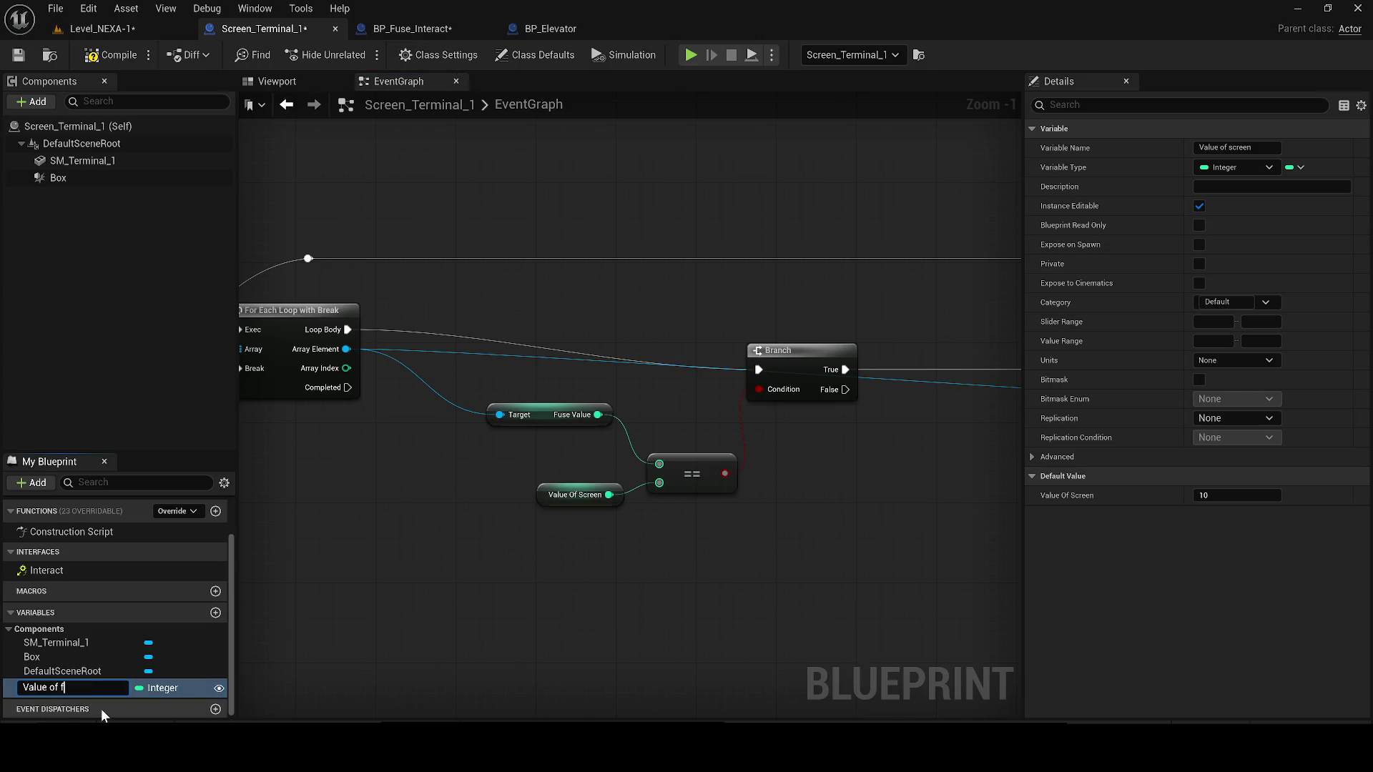
pyautogui.write('use')
pyautogui.press('Return')
# - Compile and save Screen_Terminal_1, then save the Level_NEXA-1 level
pyautogui.click(96, 57)
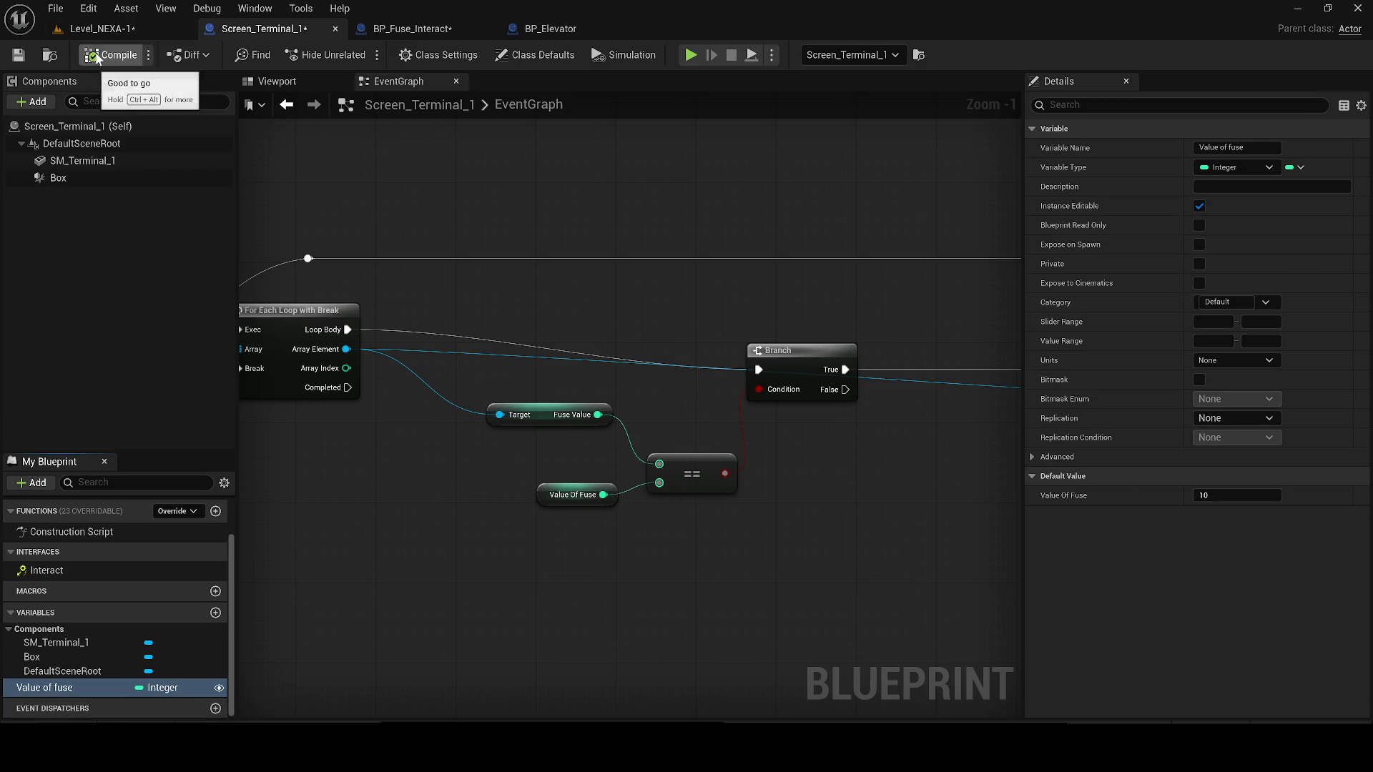
pyautogui.click(19, 55)
pyautogui.click(100, 29)
pyautogui.click(18, 54)
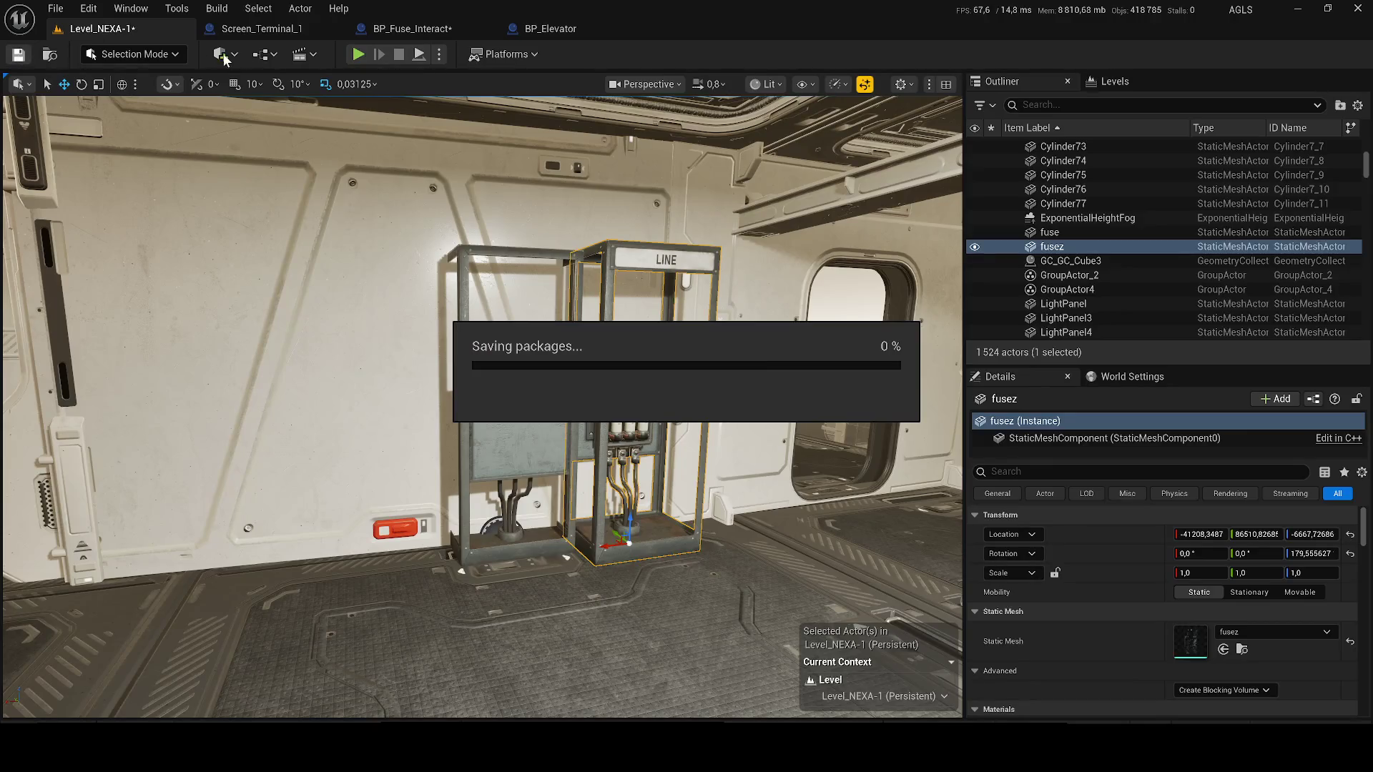
# - Copy the fusez box's rotation and paste it onto BP_Fuse_Interact
pyautogui.click(532, 536)
pyautogui.click(658, 440)
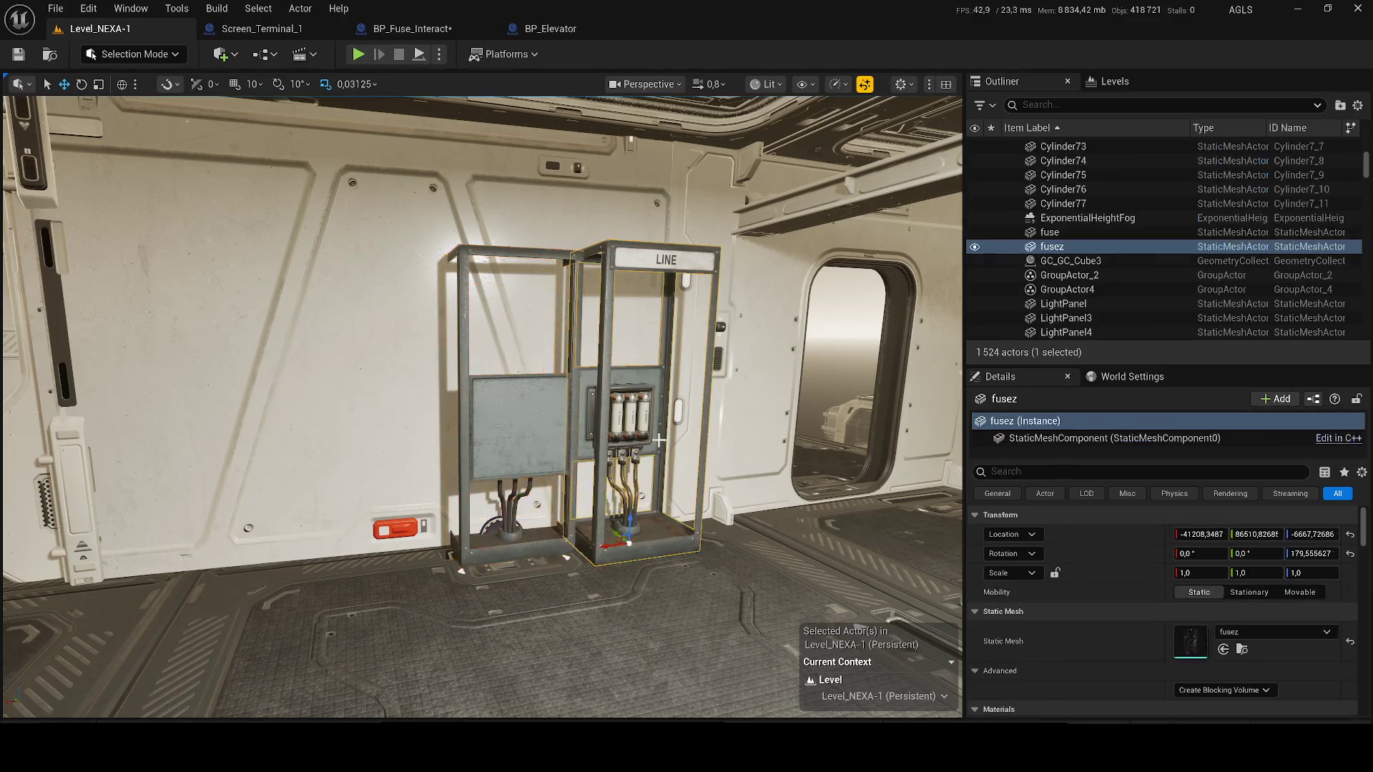
pyautogui.rightClick(1066, 554)
pyautogui.click(1102, 570)
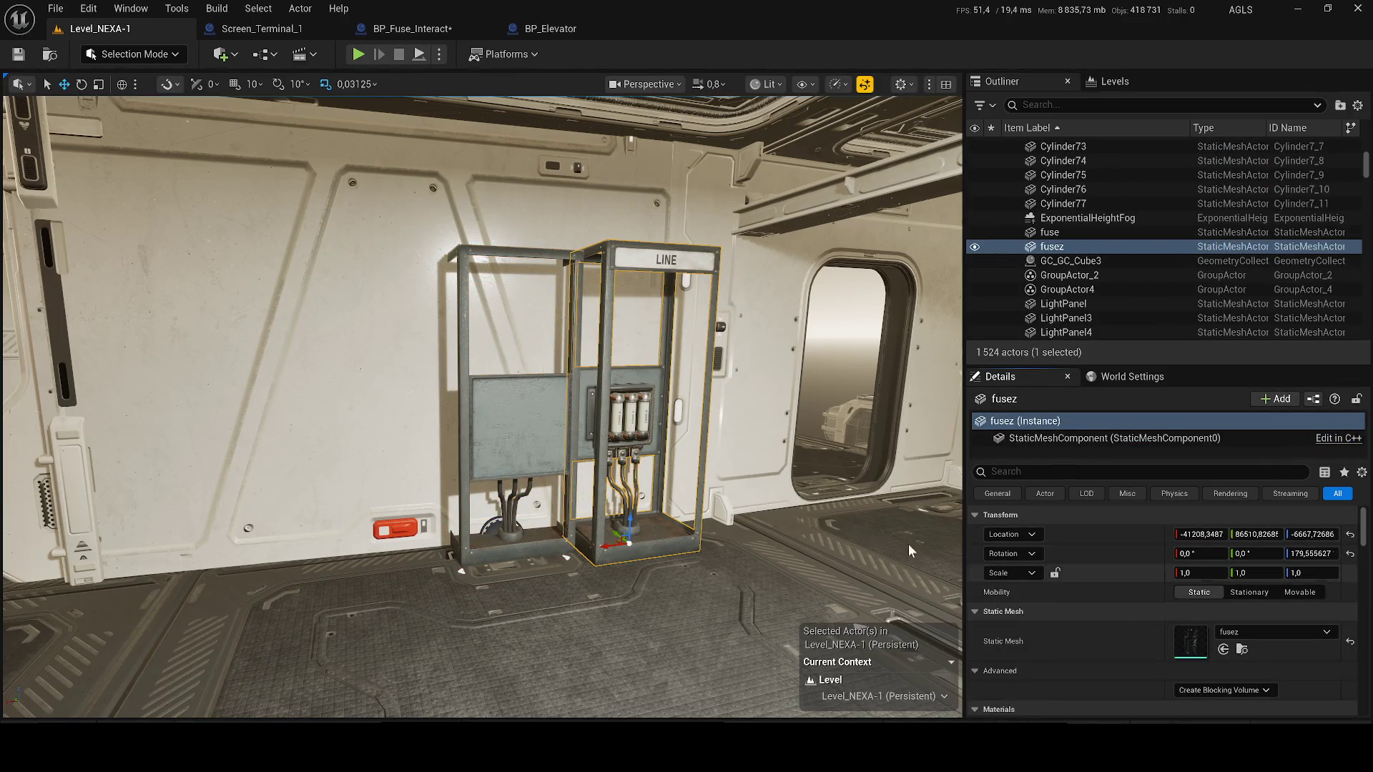
pyautogui.hotkey('ctrl', 'z')
pyautogui.rightClick(1101, 553)
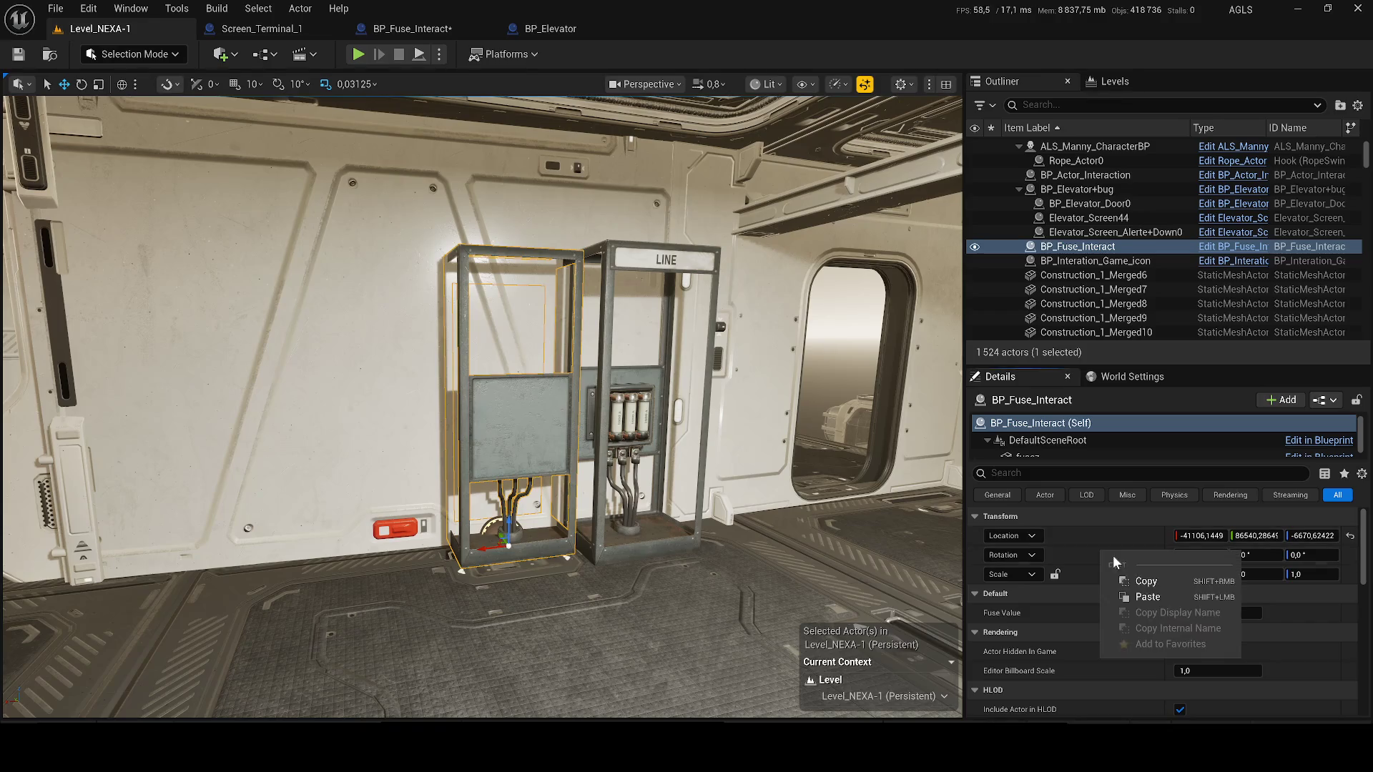
pyautogui.click(1147, 598)
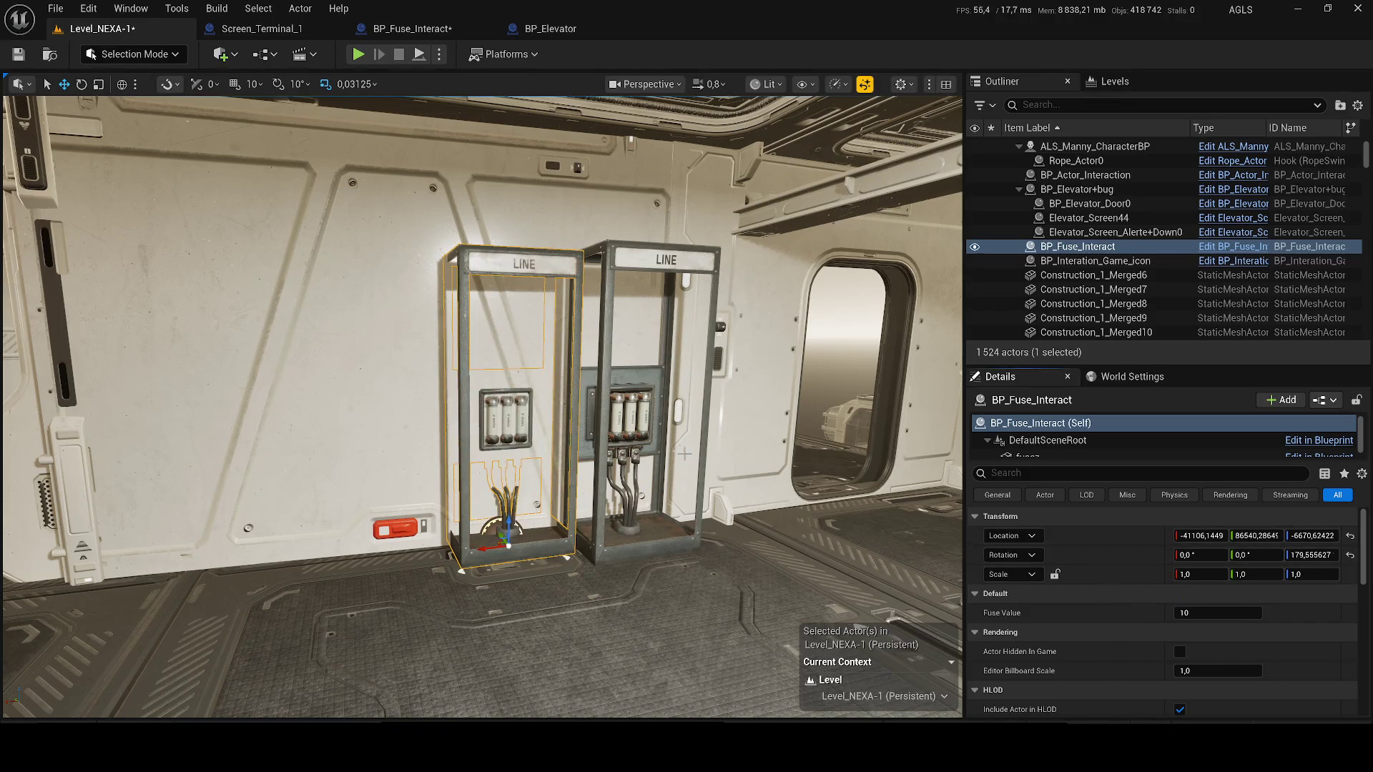
# - Move BP_Fuse_Interact to fusez's location, delete fusez, save, and start a play test
pyautogui.rightClick(1081, 535)
pyautogui.click(1122, 568)
pyautogui.press('Delete')
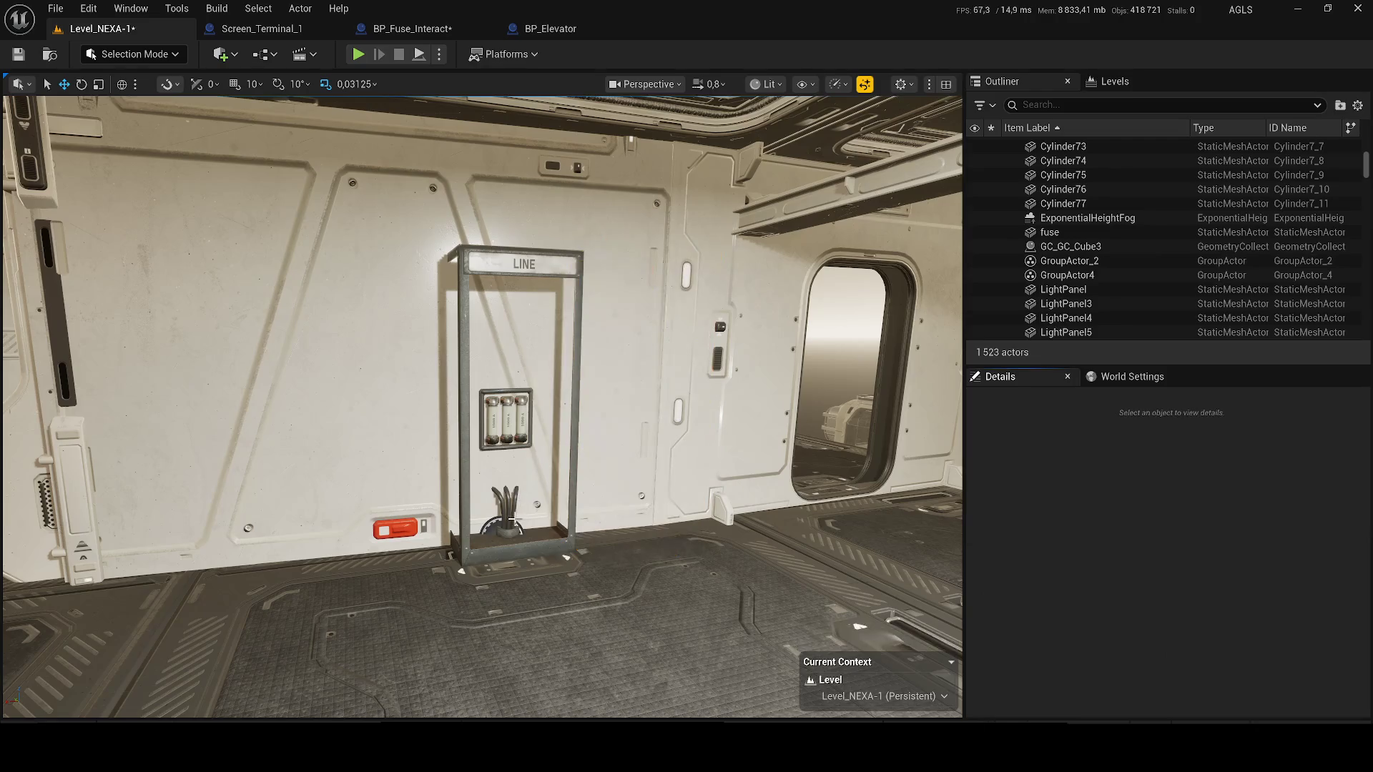
pyautogui.rightClick(1132, 537)
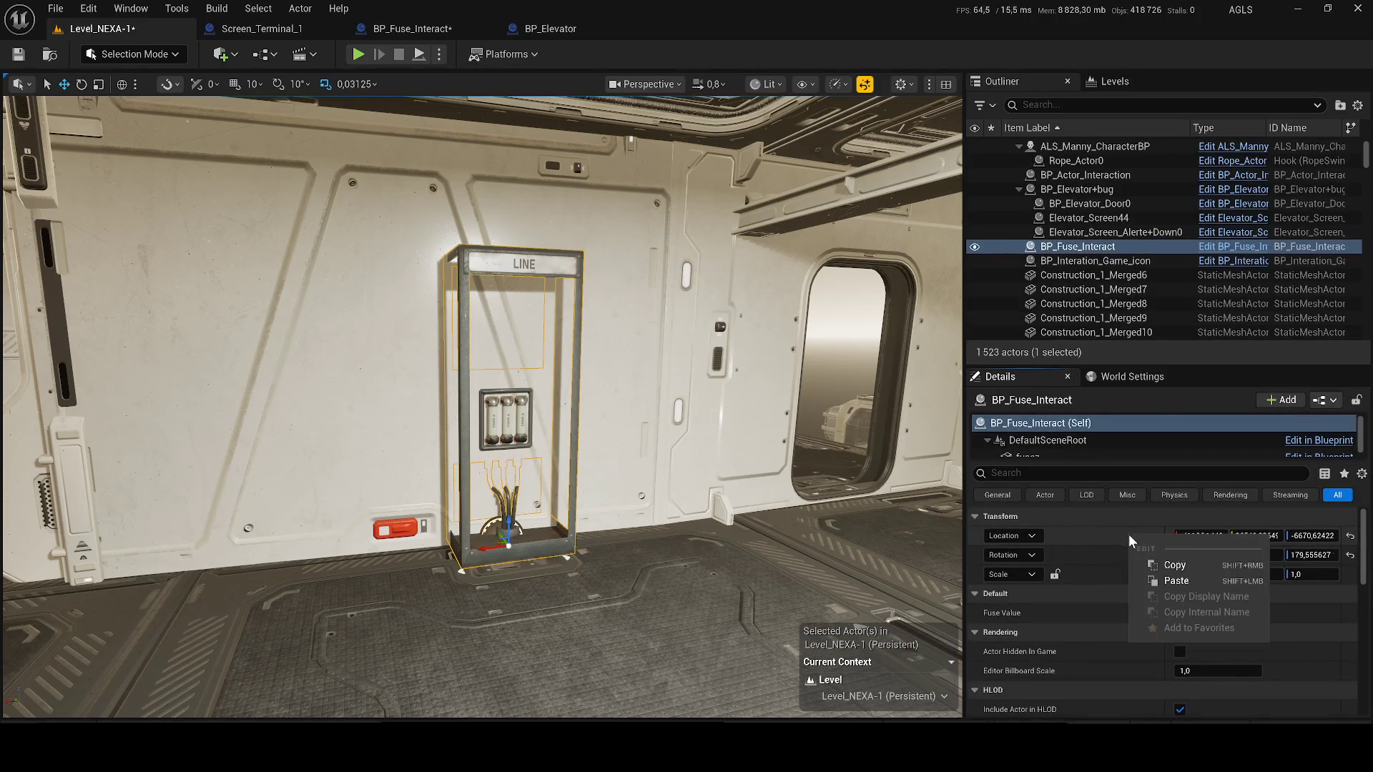
pyautogui.click(1164, 581)
pyautogui.hotkey('ctrl', 's')
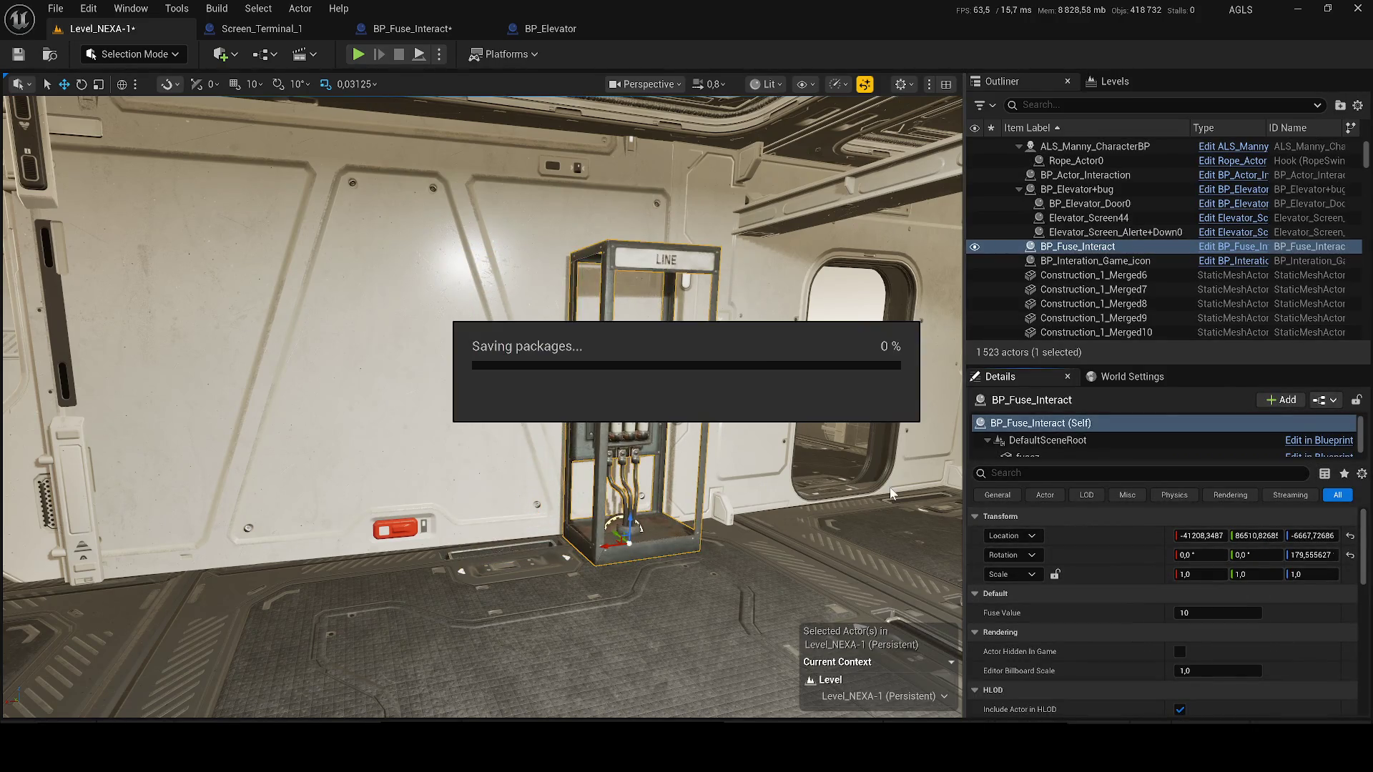
pyautogui.hotkey('alt', 'p')
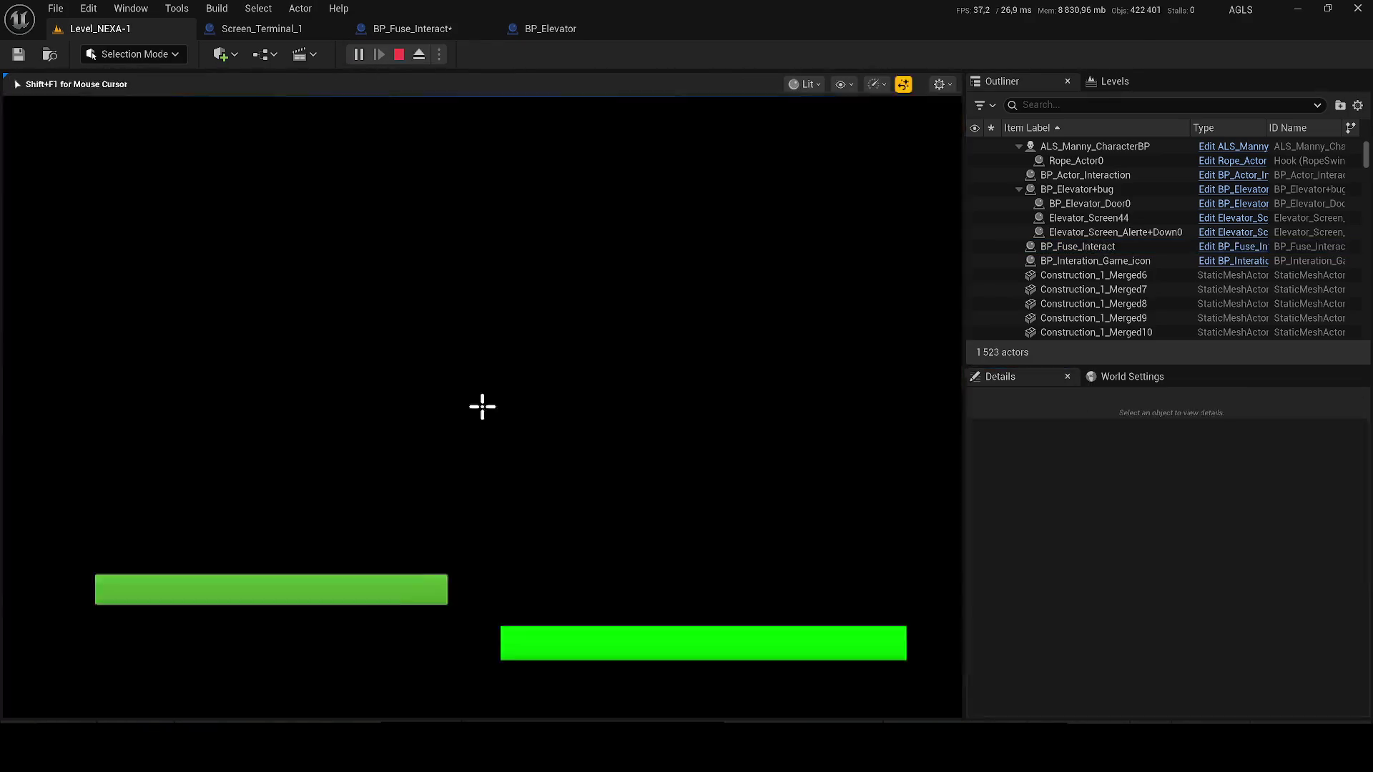
pyautogui.press('w')
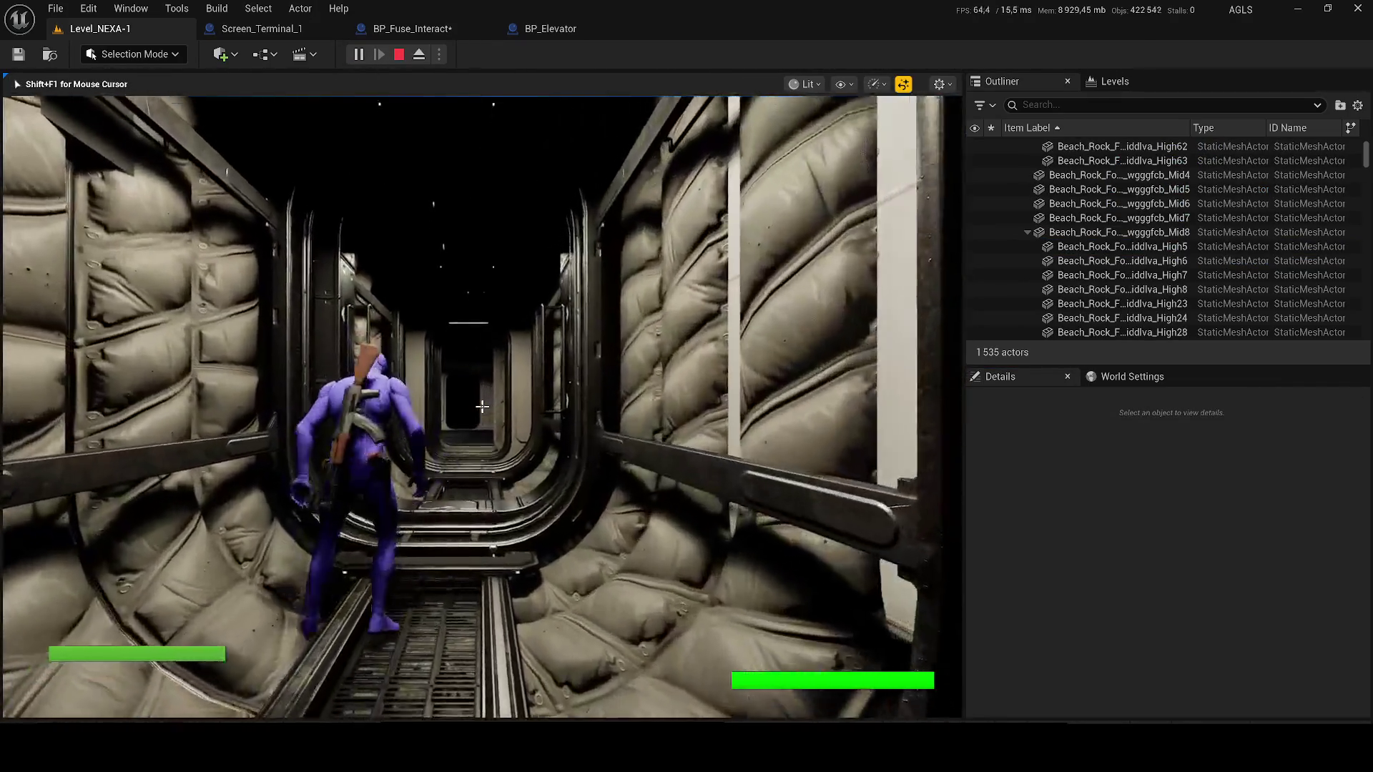
pyautogui.press('w')
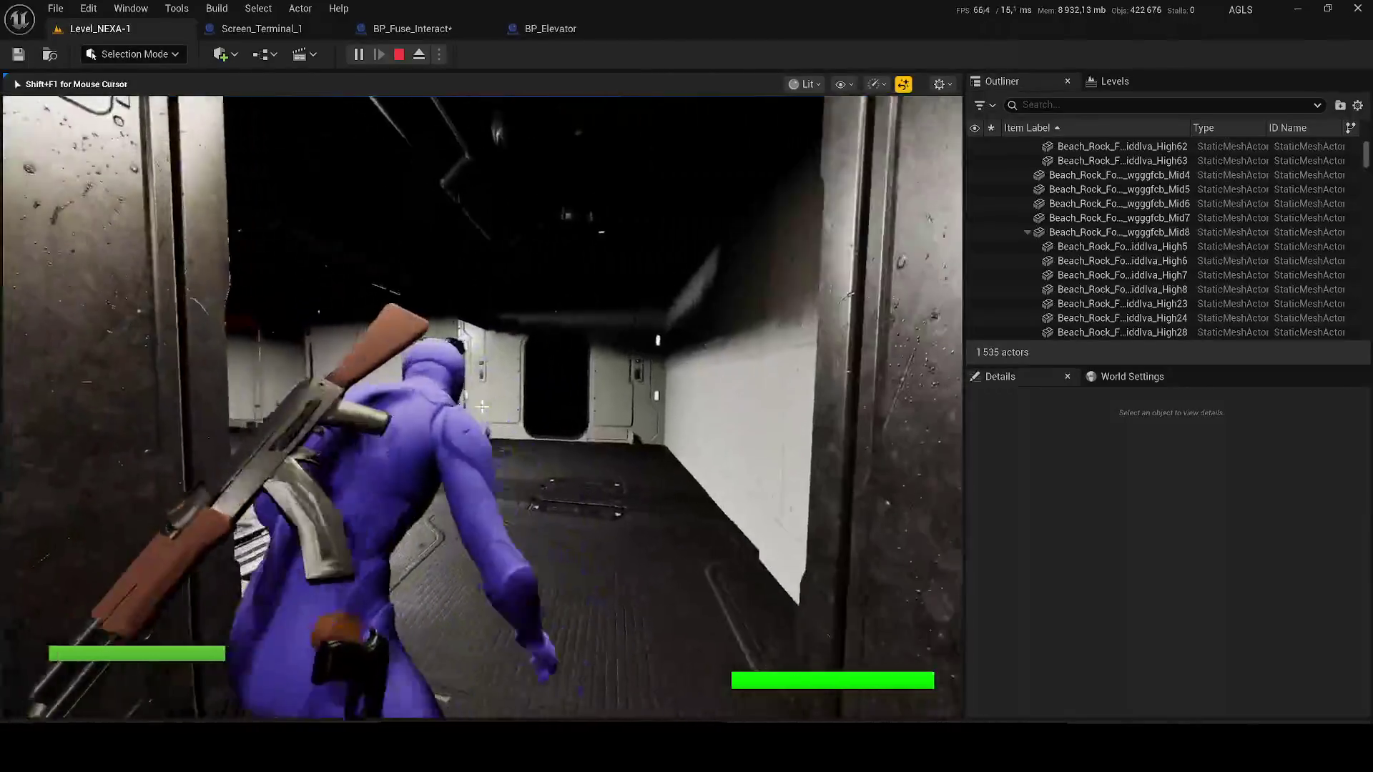
pyautogui.press('w')
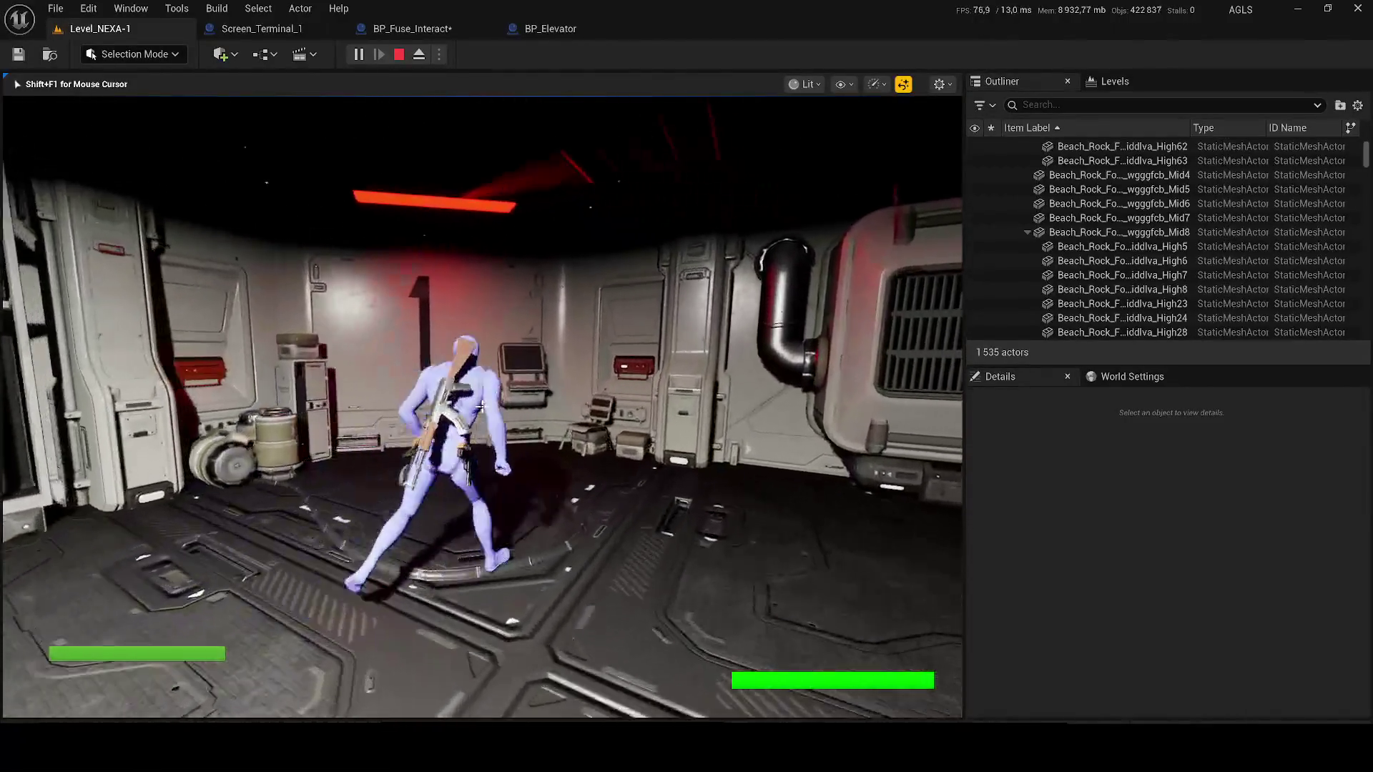
pyautogui.press('w')
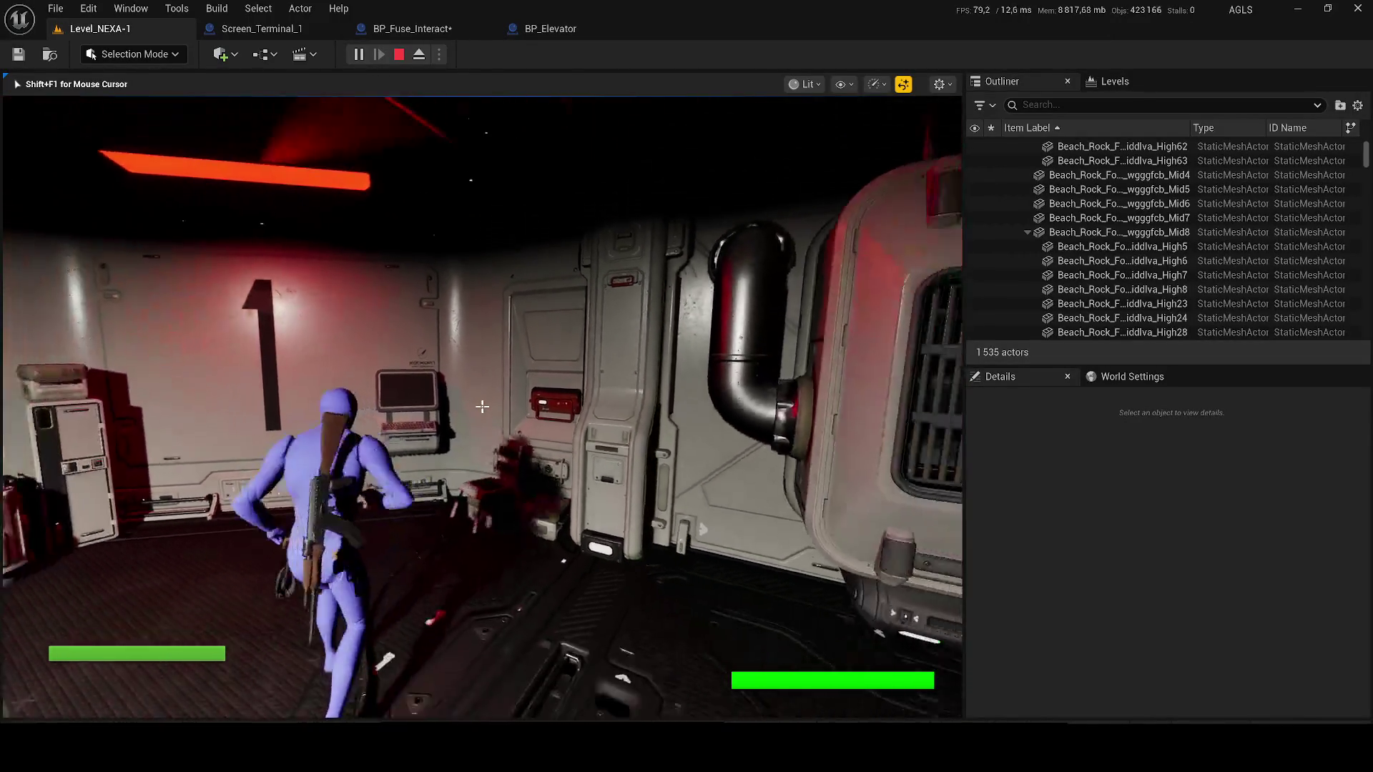
pyautogui.press('Escape')
pyautogui.press('f')
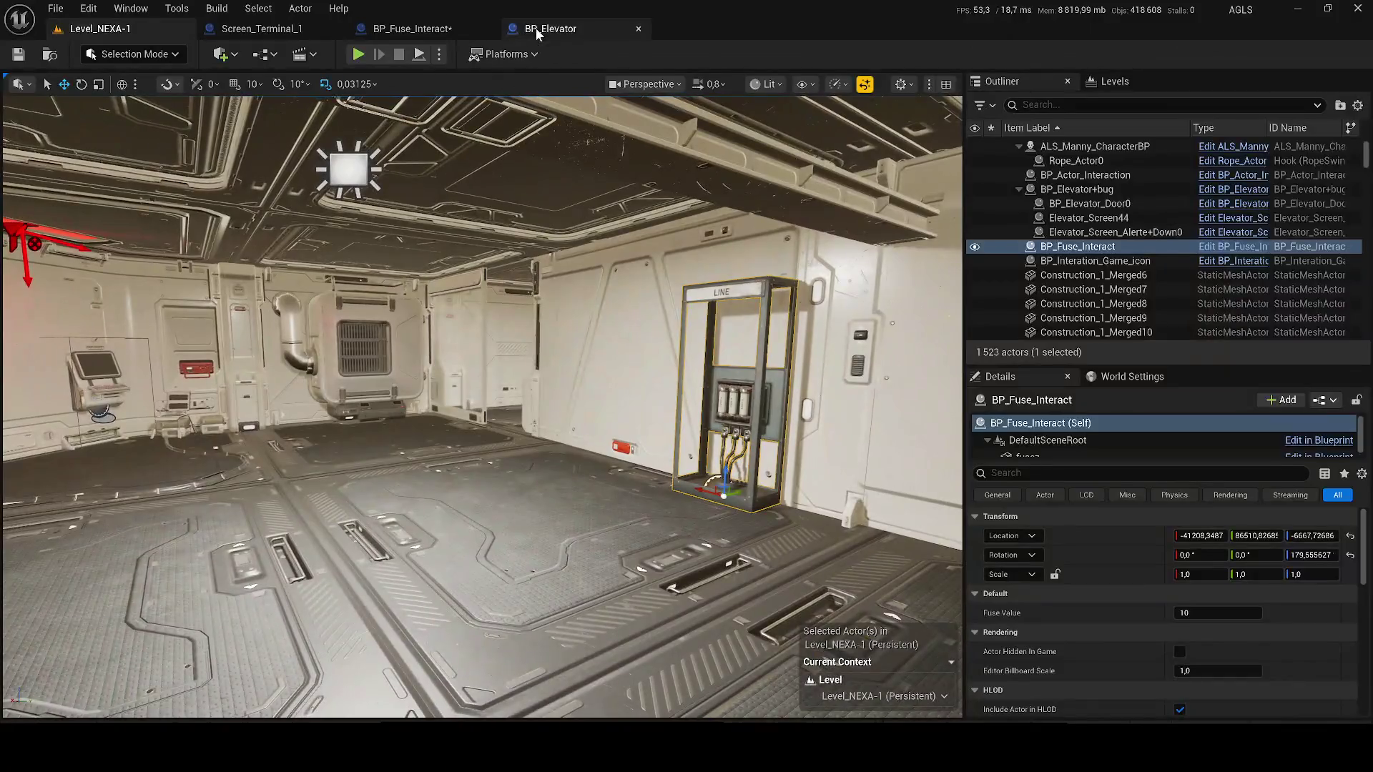
# - Close the BP_Elevator blueprint and select the reroute knot in Screen_Terminal_1's graph
pyautogui.click(537, 28)
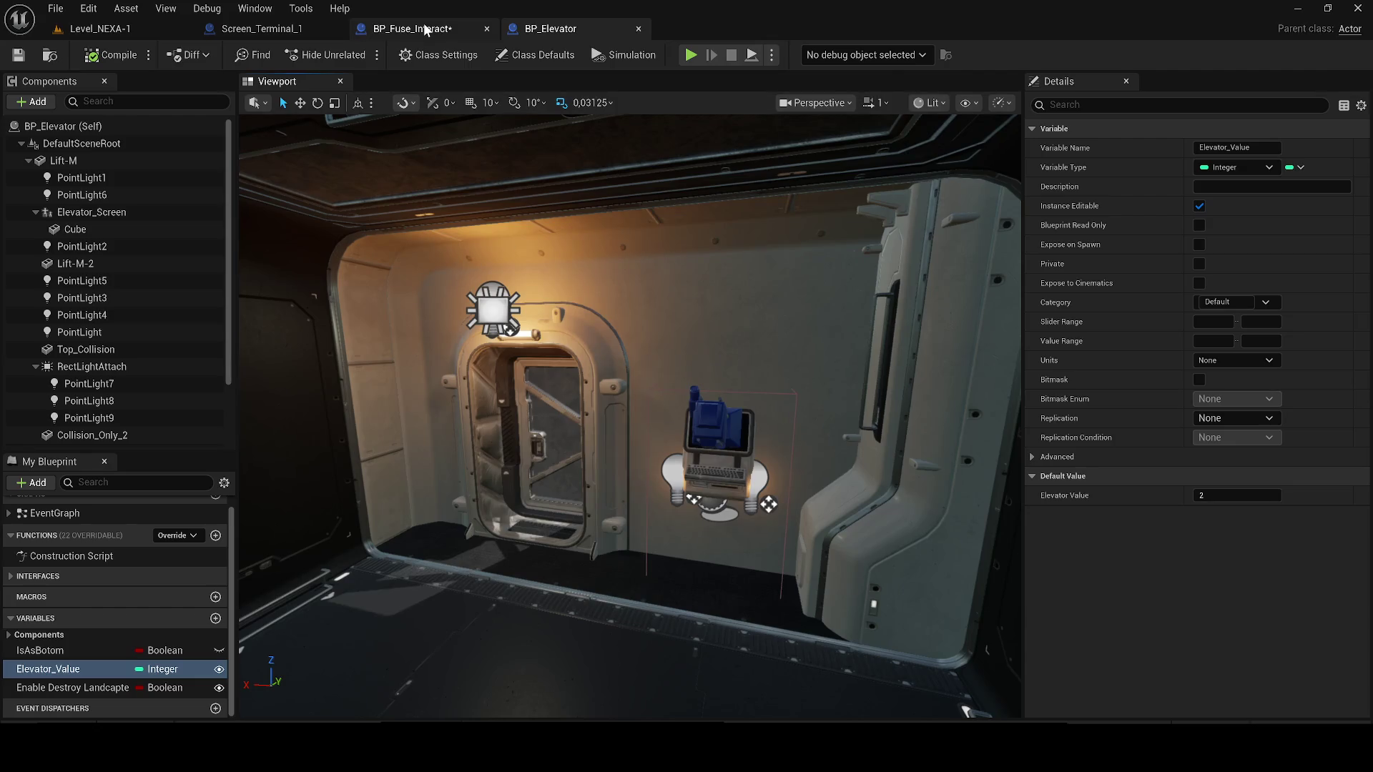
pyautogui.click(638, 28)
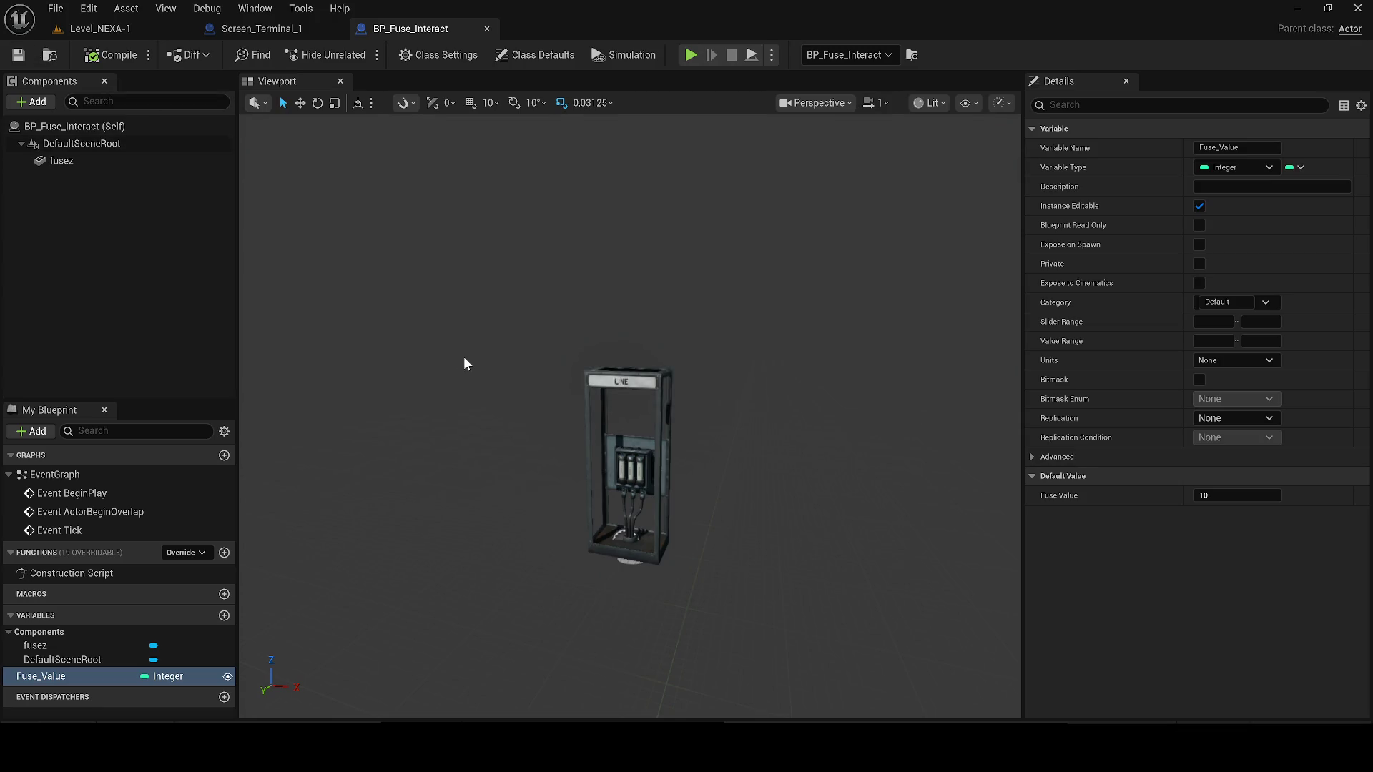
pyautogui.click(286, 29)
pyautogui.scroll(-1, 590, 372)
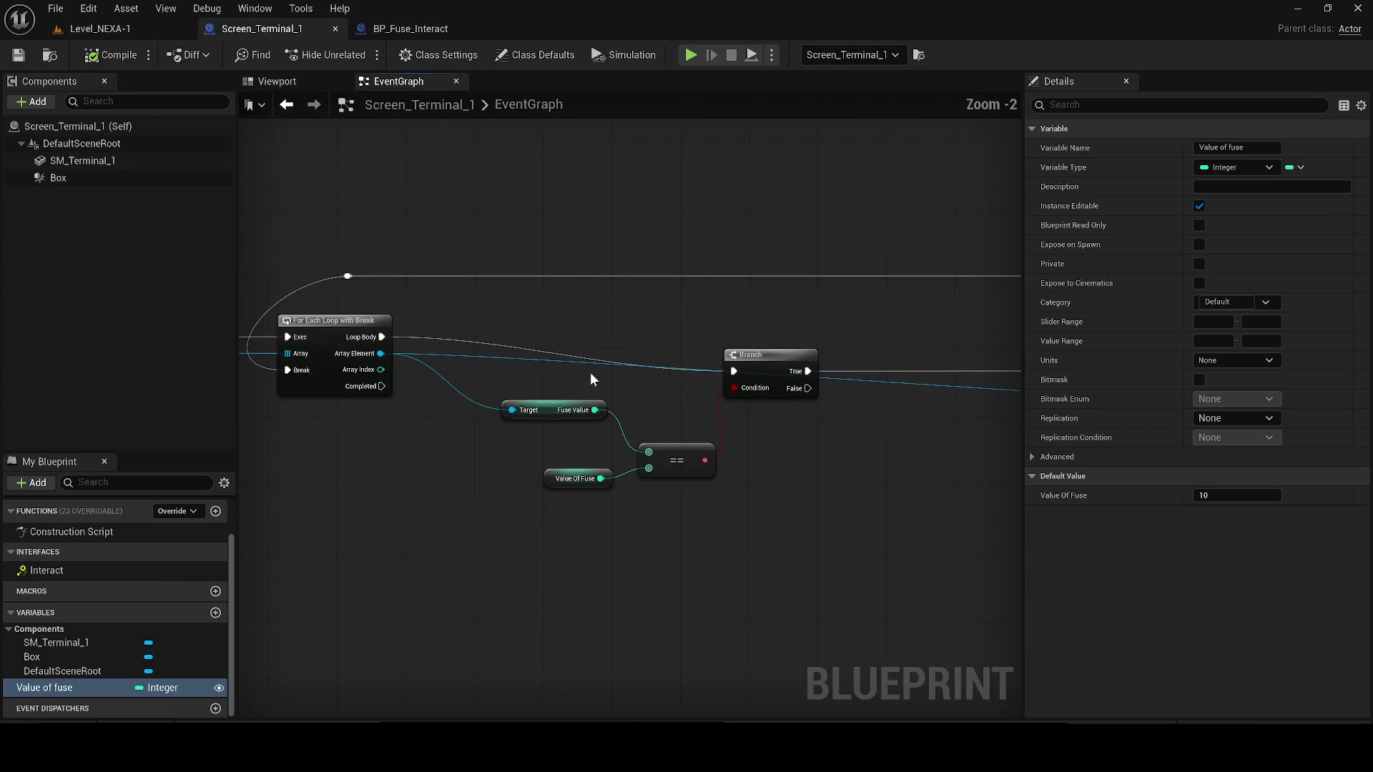
pyautogui.moveTo(430, 362); pyautogui.dragTo(352, 356)
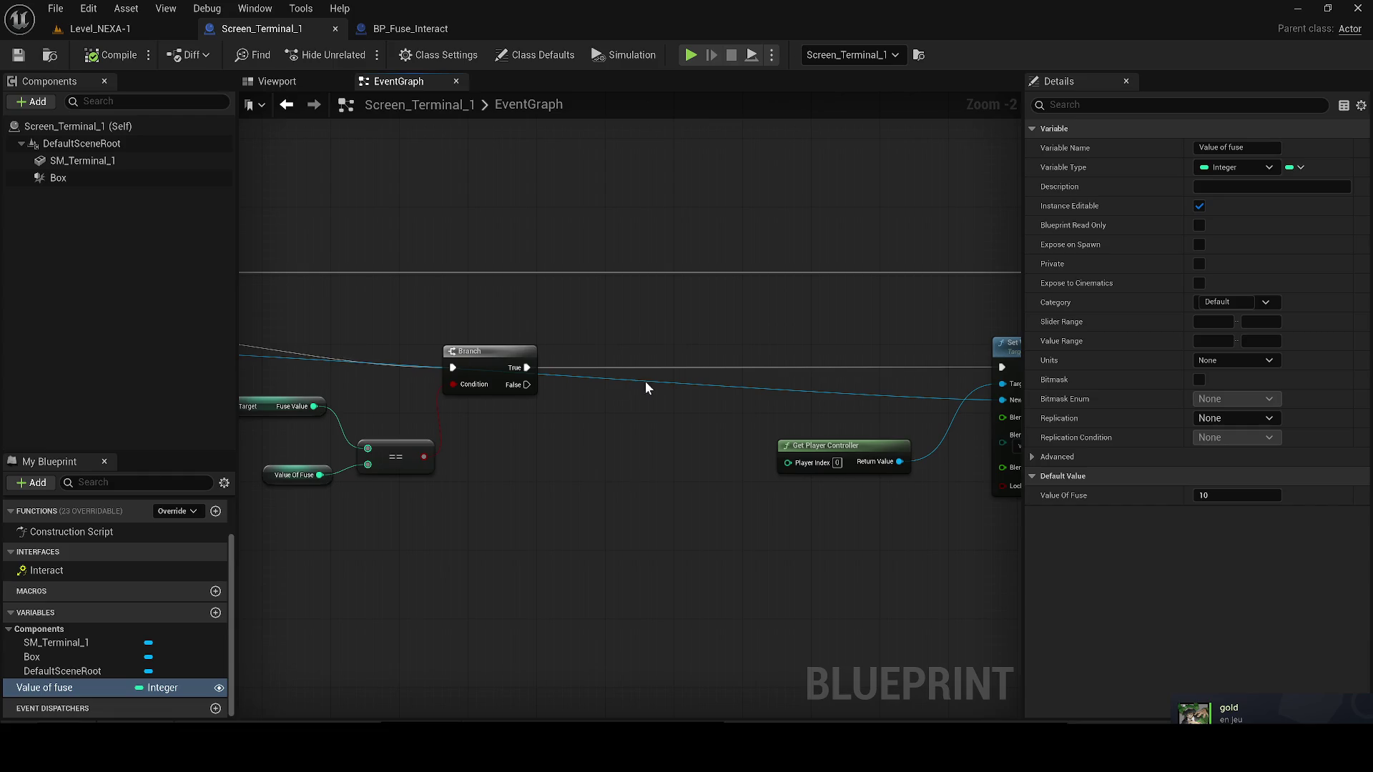
pyautogui.moveTo(896, 476); pyautogui.dragTo(605, 433)
pyautogui.click(533, 394)
pyautogui.click(740, 238)
# - Move the reroute knot further right, then compile and save Screen_Terminal_1
pyautogui.scroll(-3, 728, 330)
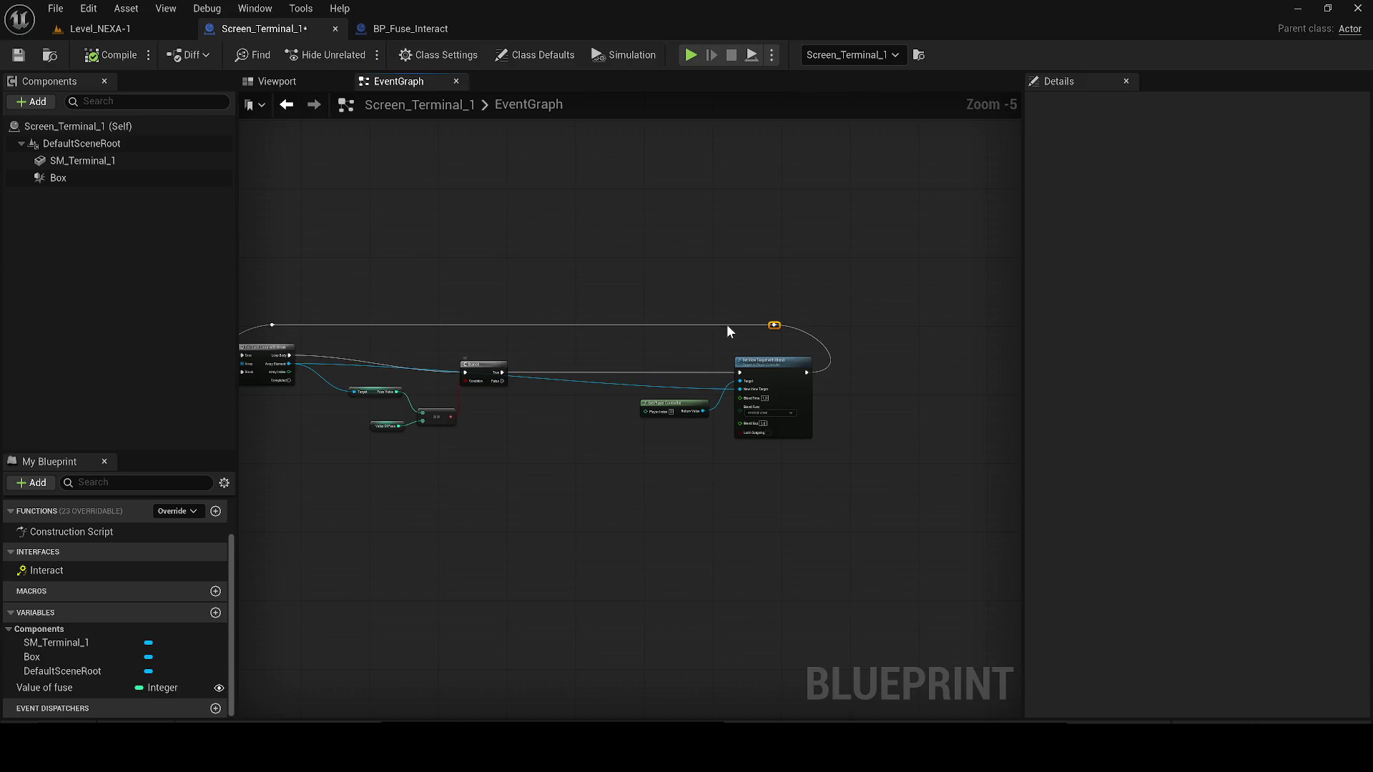
pyautogui.scroll(2, 727, 325)
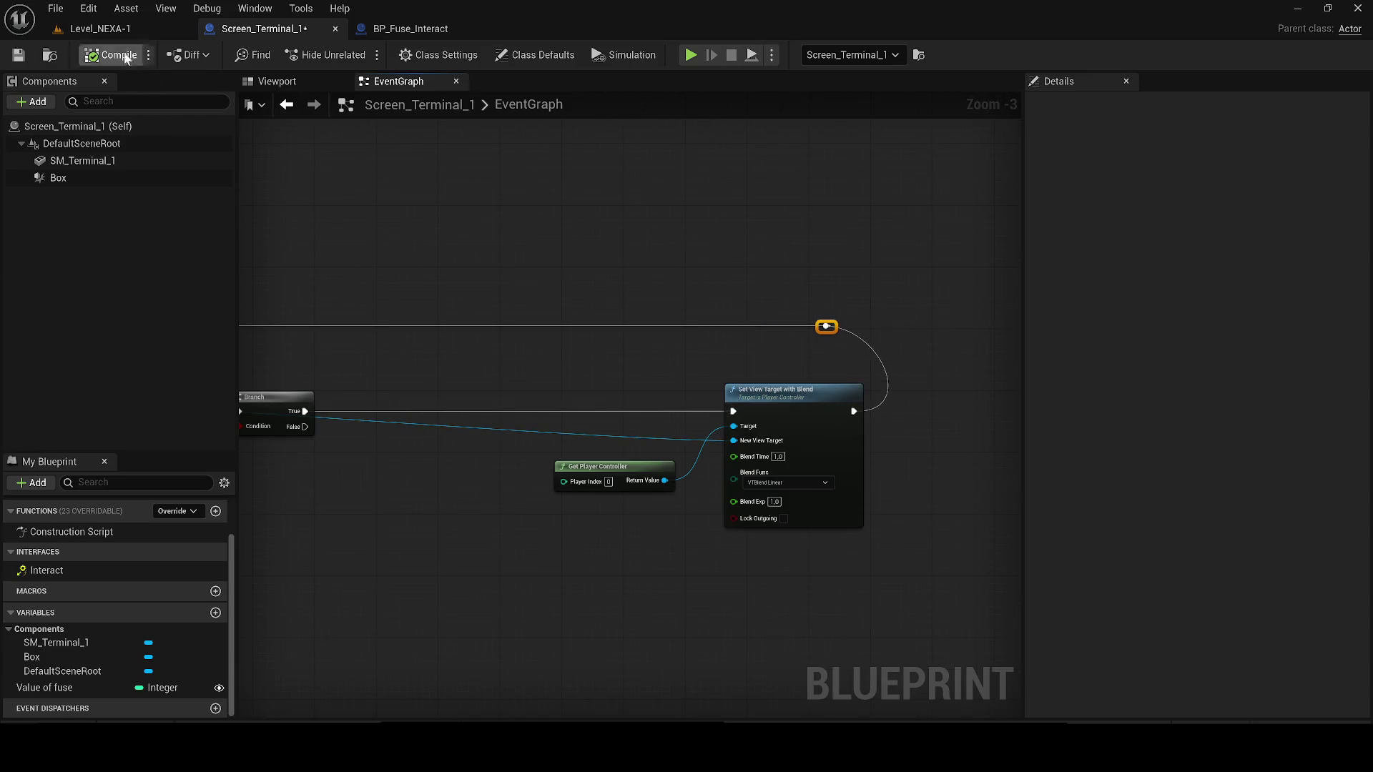
pyautogui.click(19, 55)
pyautogui.moveTo(581, 326)
pyautogui.mouseDown()
pyautogui.moveTo(598, 342)
pyautogui.moveTo(769, 313)
pyautogui.mouseUp()
pyautogui.click(18, 55)
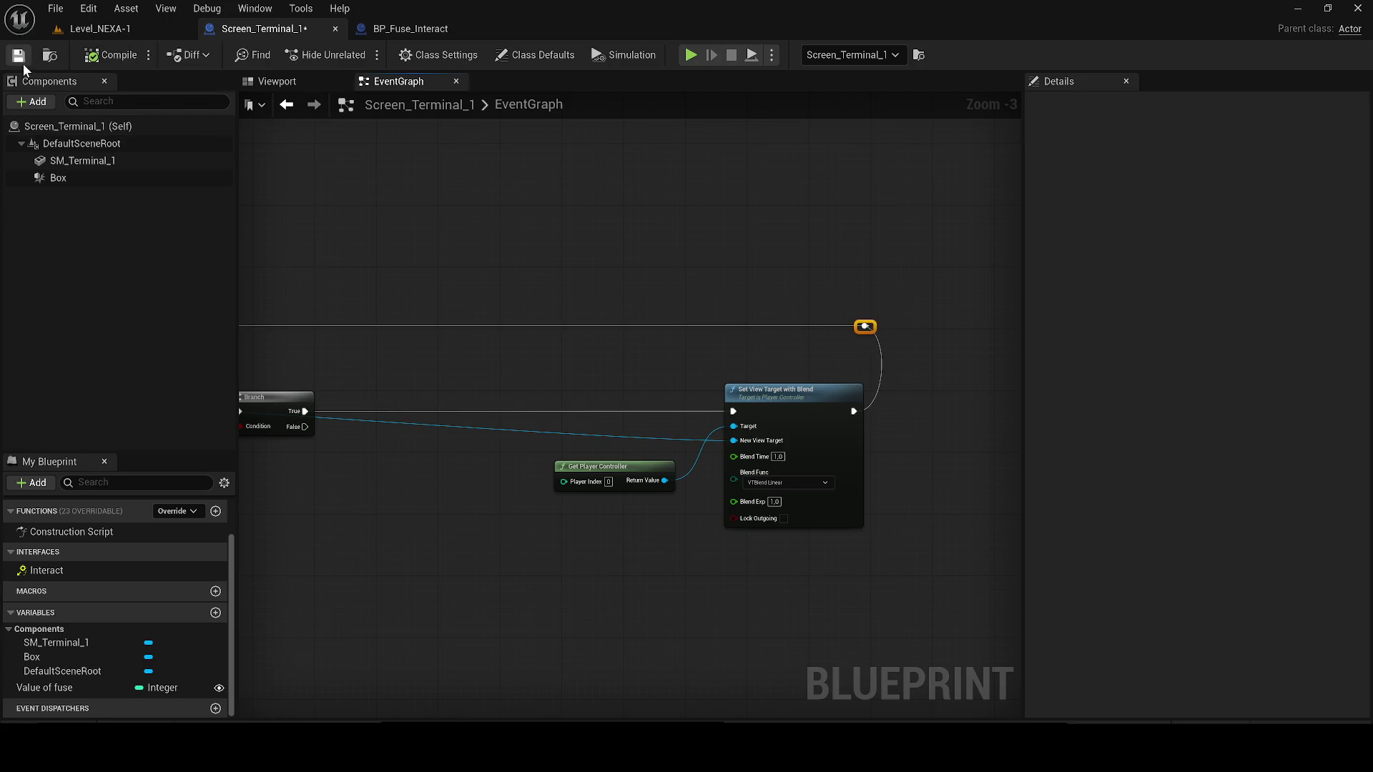
# - Review the loop, Branch and == nodes, then open the Content Browser at Blueprints > Actors
pyautogui.moveTo(512, 307); pyautogui.dragTo(671, 316)
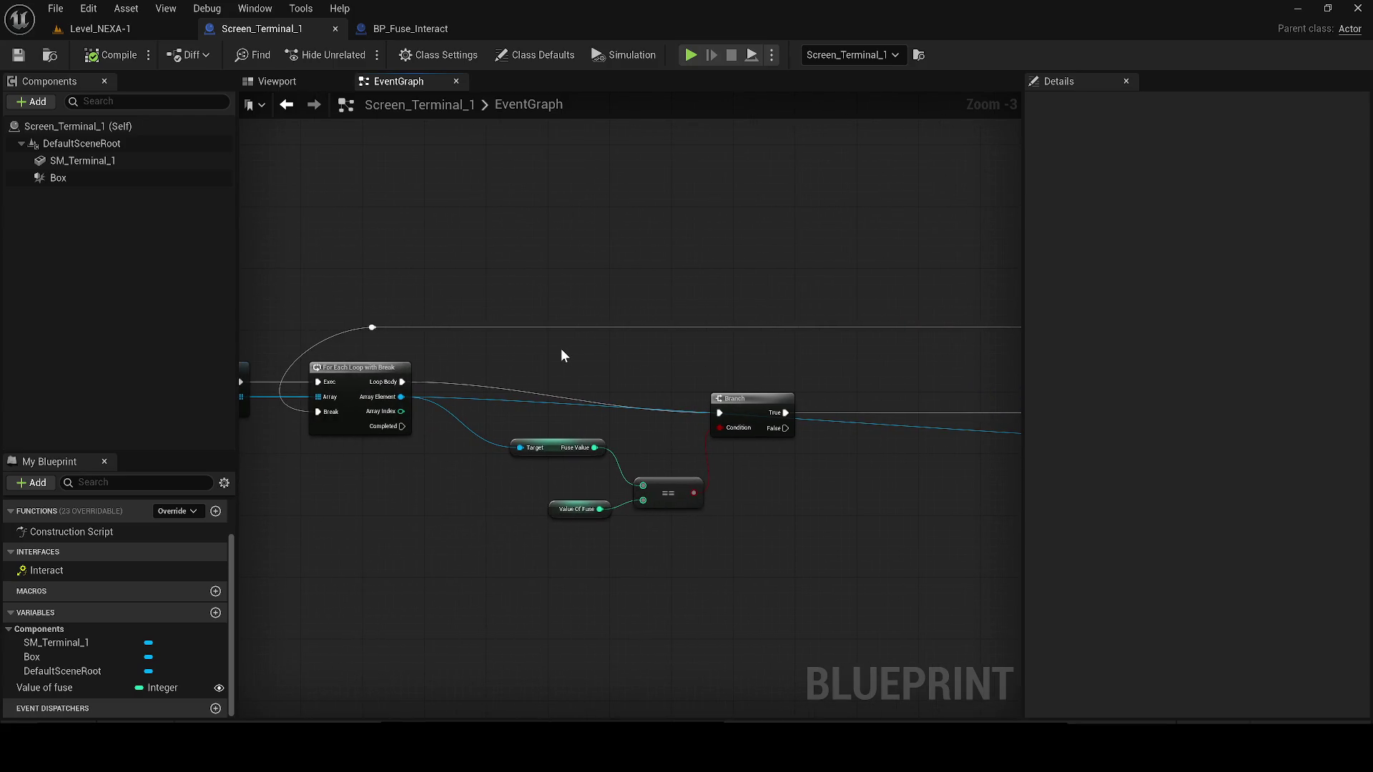
pyautogui.moveTo(561, 355)
pyautogui.mouseDown()
pyautogui.moveTo(781, 354)
pyautogui.moveTo(727, 284)
pyautogui.mouseUp()
pyautogui.moveTo(358, 185); pyautogui.dragTo(187, 157)
pyautogui.scroll(2, 6, 635)
pyautogui.moveTo(335, 444); pyautogui.dragTo(461, 426)
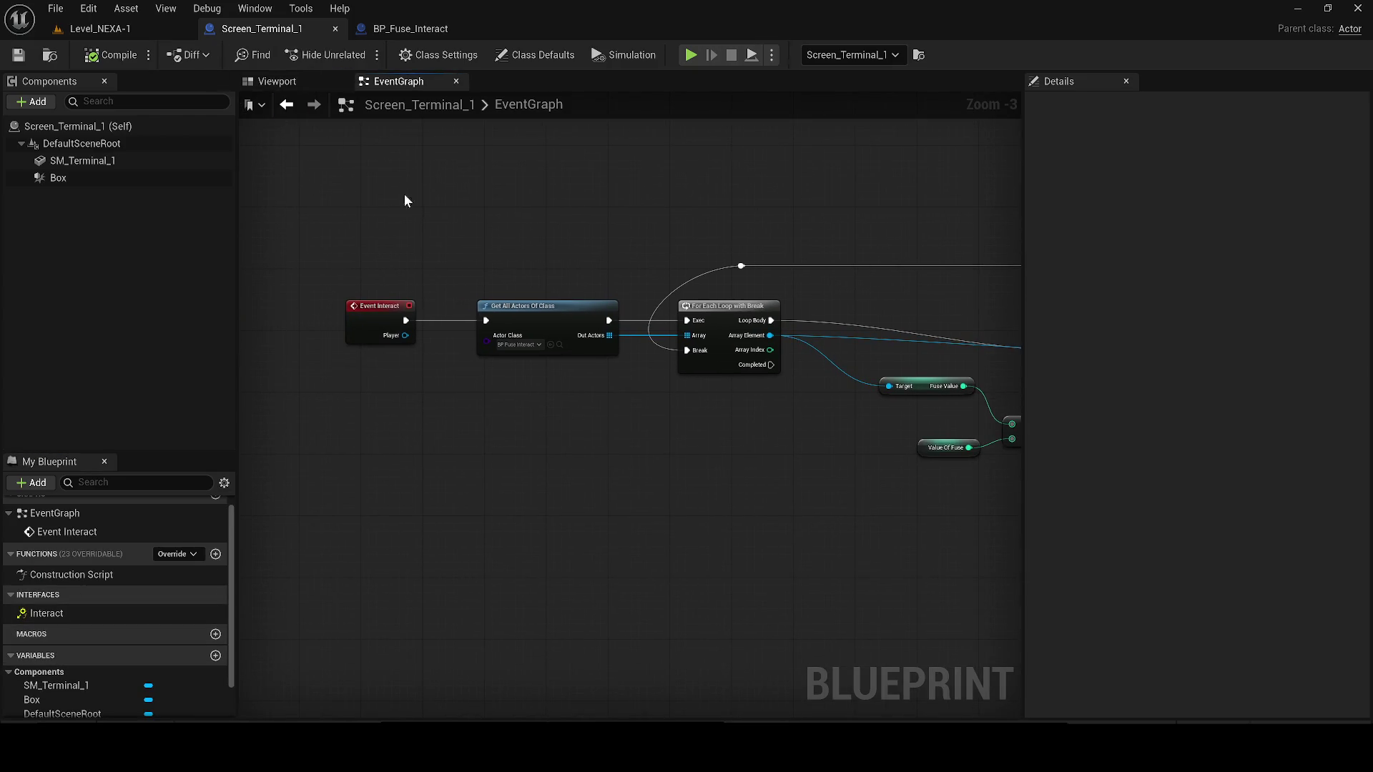
pyautogui.hotkey('ctrl', 'space')
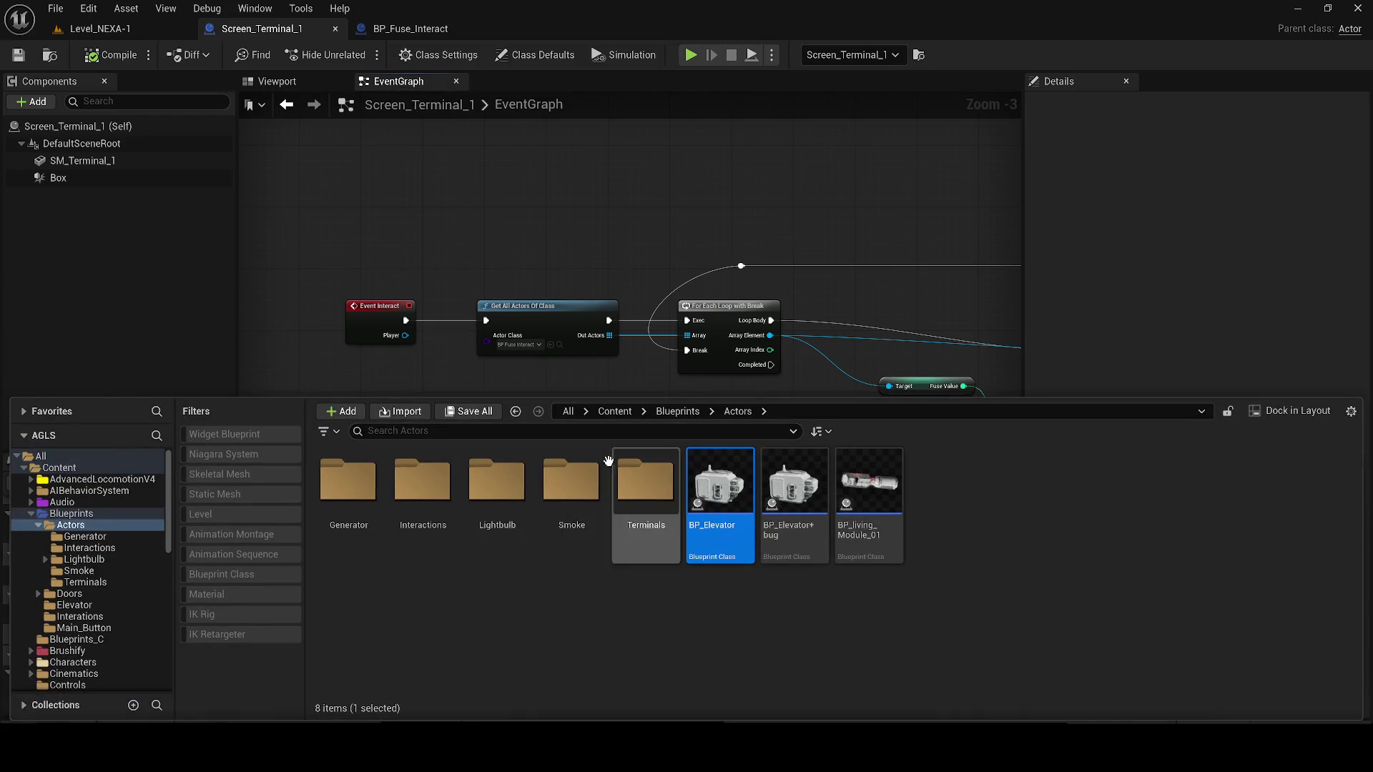
# - Search Content for 'screen' and open the Screen_Generator blueprint's event graph
pyautogui.click(585, 411)
pyautogui.click(621, 429)
pyautogui.write('screen')
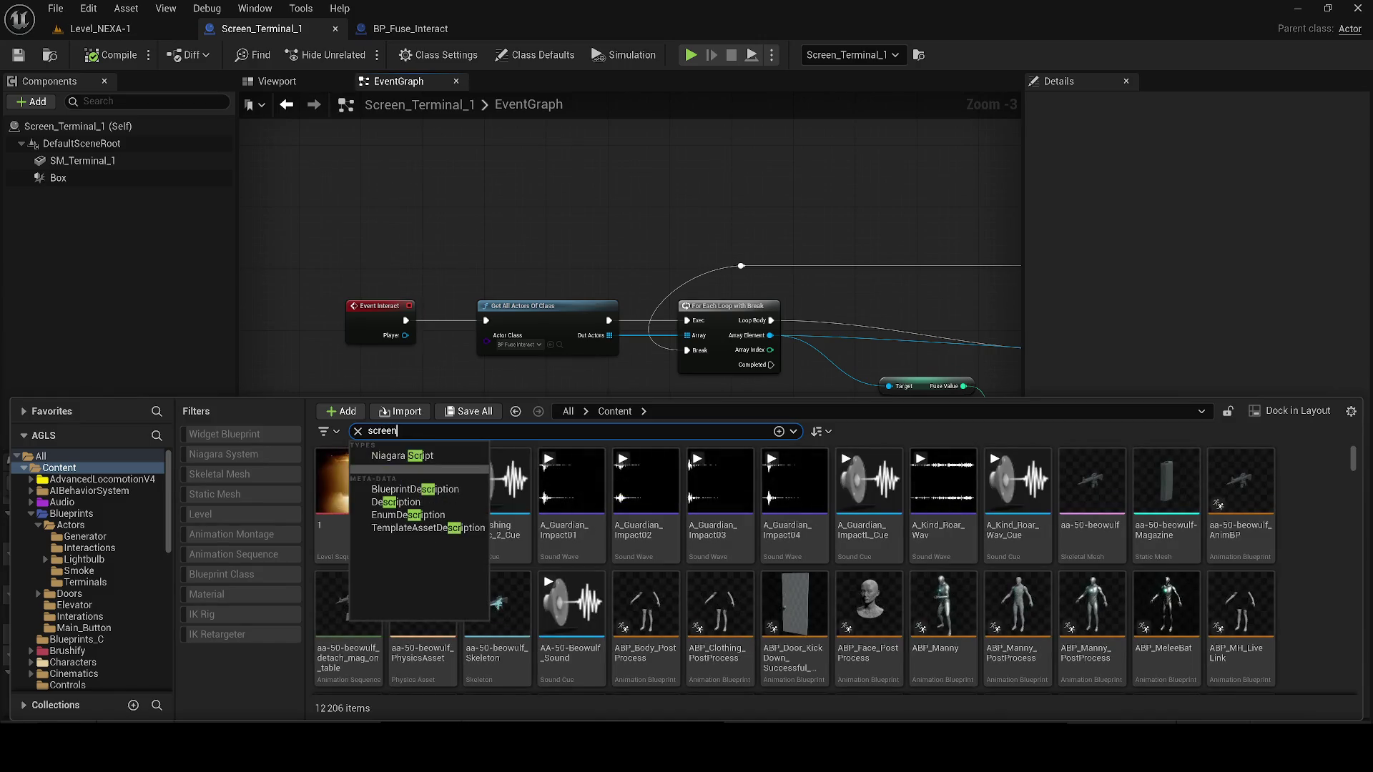
pyautogui.press('Return')
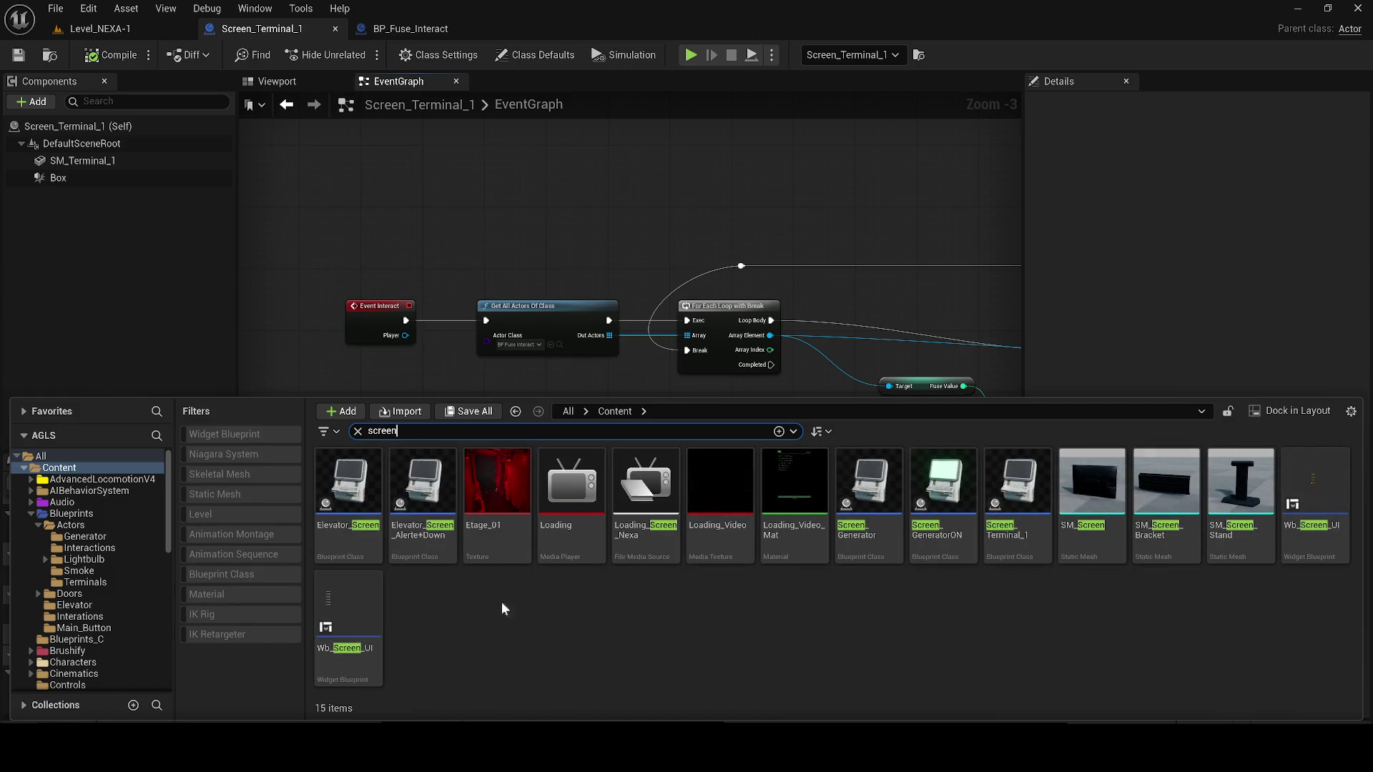
pyautogui.doubleClick(883, 523)
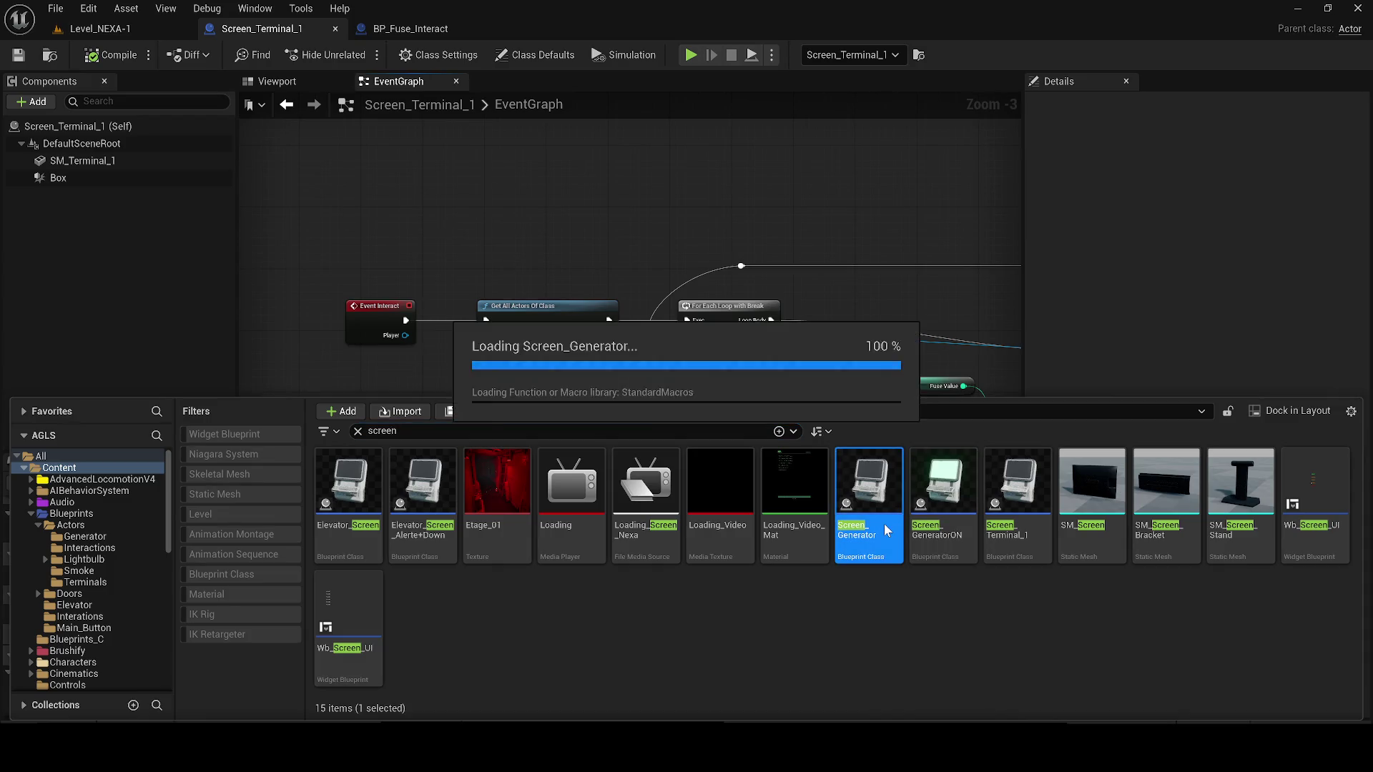
pyautogui.moveTo(47, 485)
pyautogui.mouseDown()
pyautogui.moveTo(280, 95)
pyautogui.moveTo(406, 86)
pyautogui.mouseUp()
pyautogui.scroll(-5, 636, 354)
pyautogui.scroll(2, 429, 326)
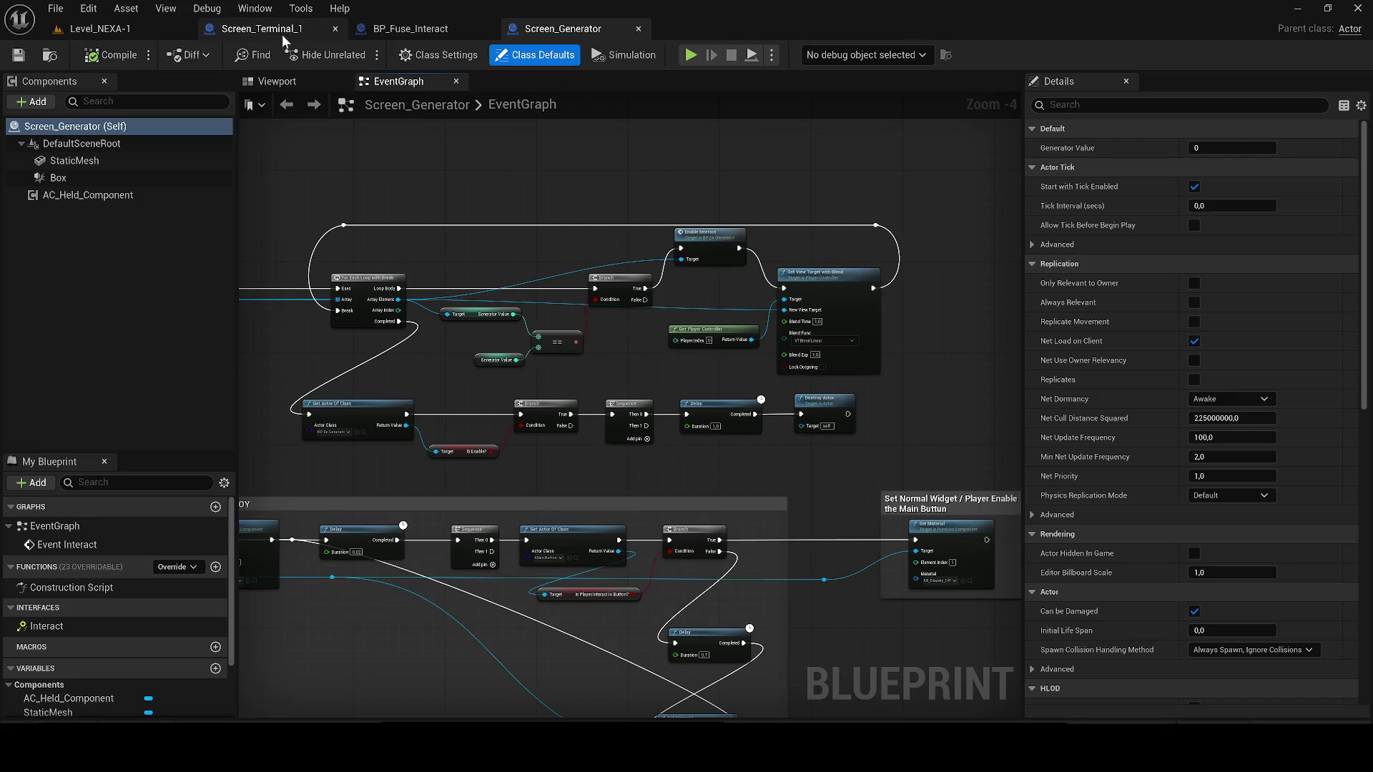
# - Compare the Screen_Terminal_1, BP_Fuse_Interact and Screen_Generator graphs side by side
pyautogui.click(262, 29)
pyautogui.scroll(2, 698, 447)
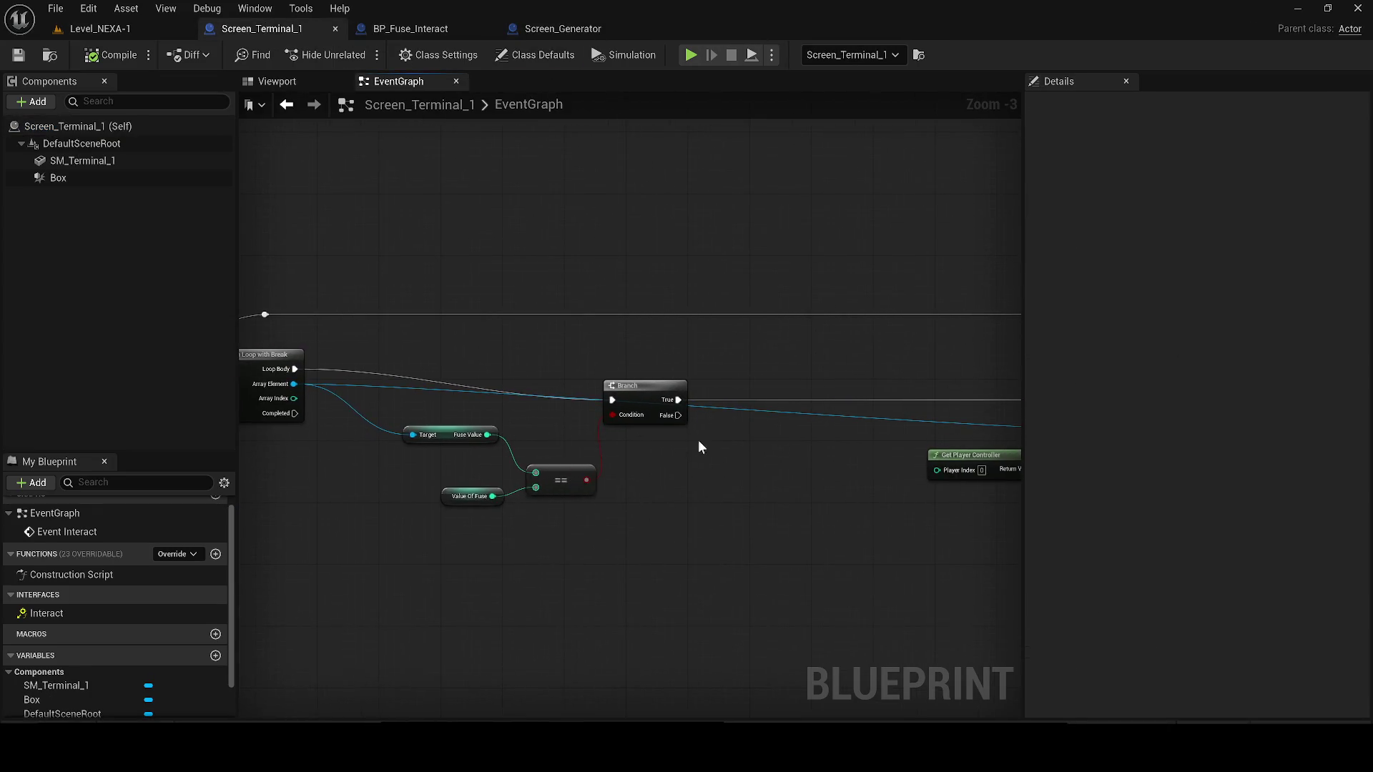
pyautogui.click(430, 30)
pyautogui.click(522, 30)
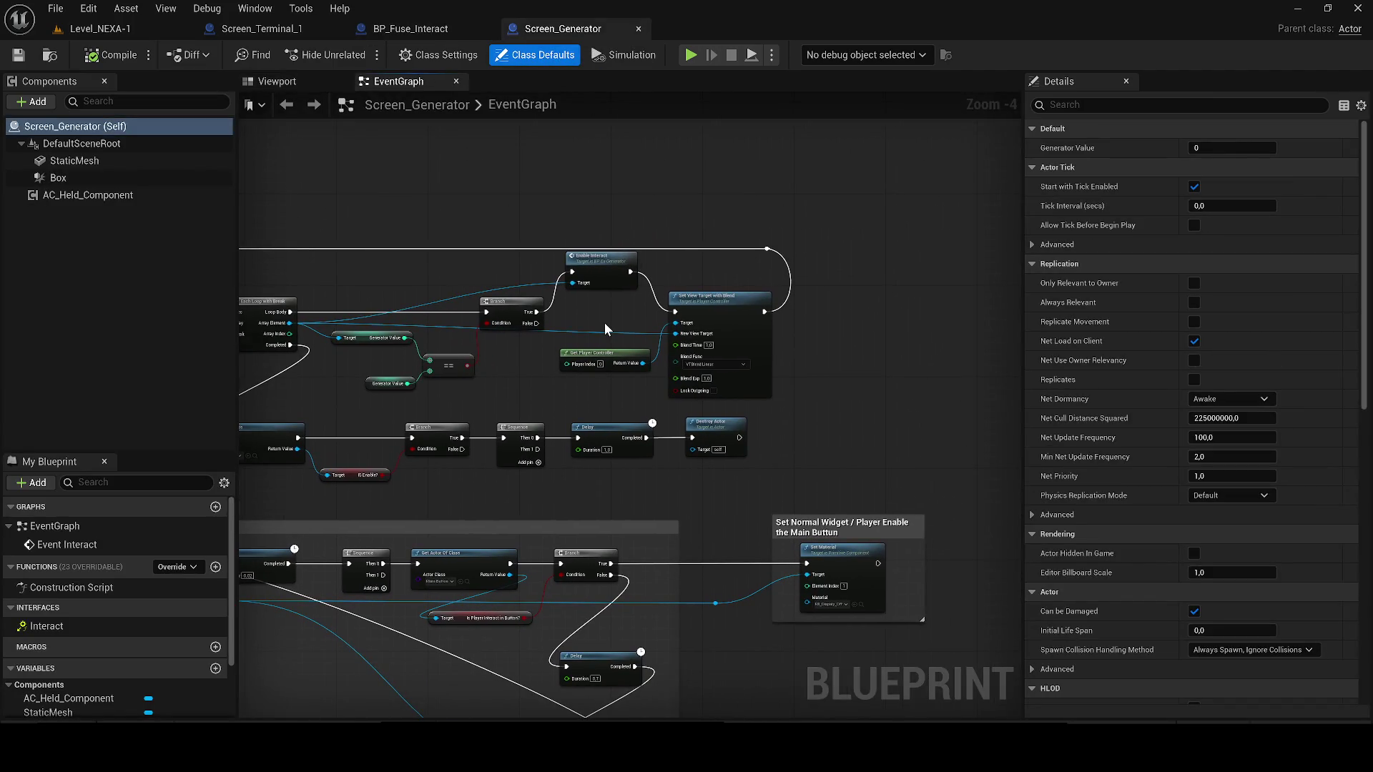
pyautogui.click(262, 29)
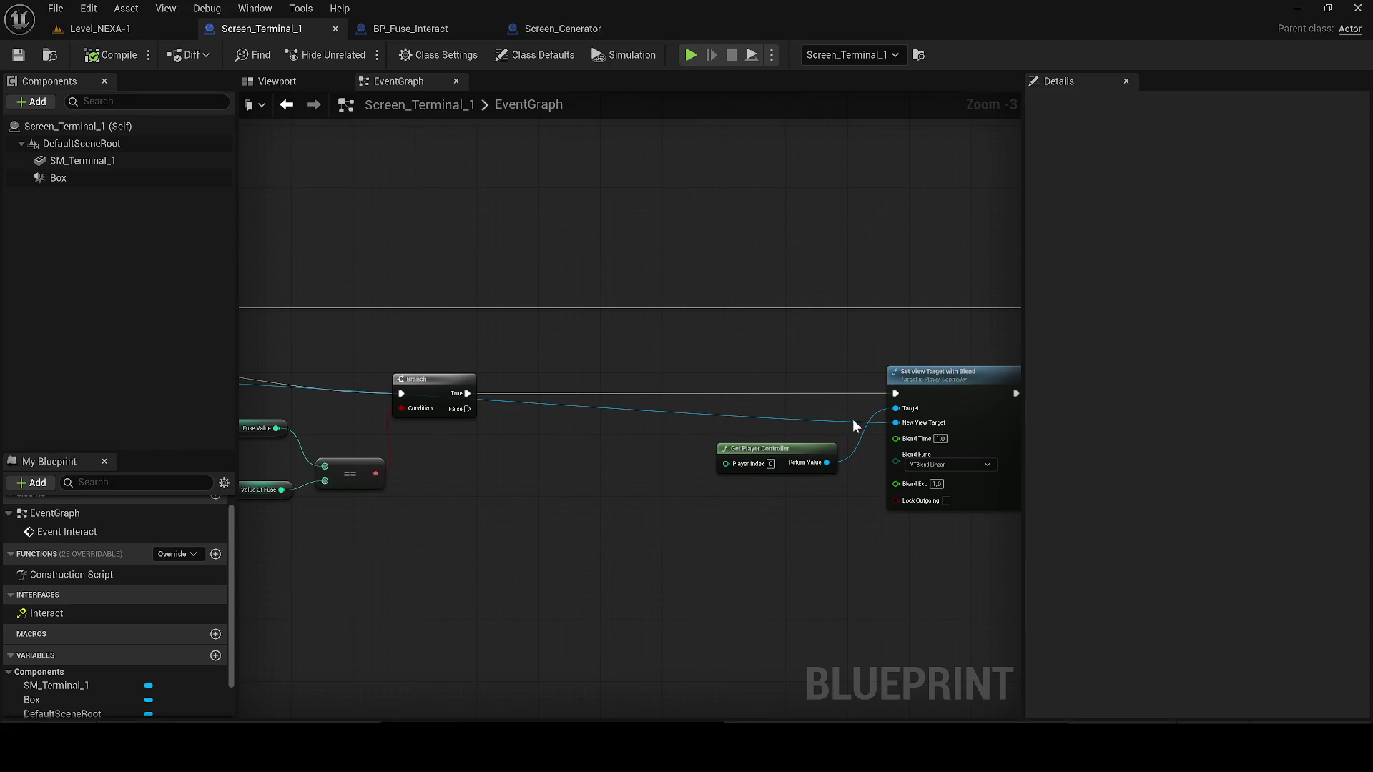
pyautogui.scroll(-1, 650, 415)
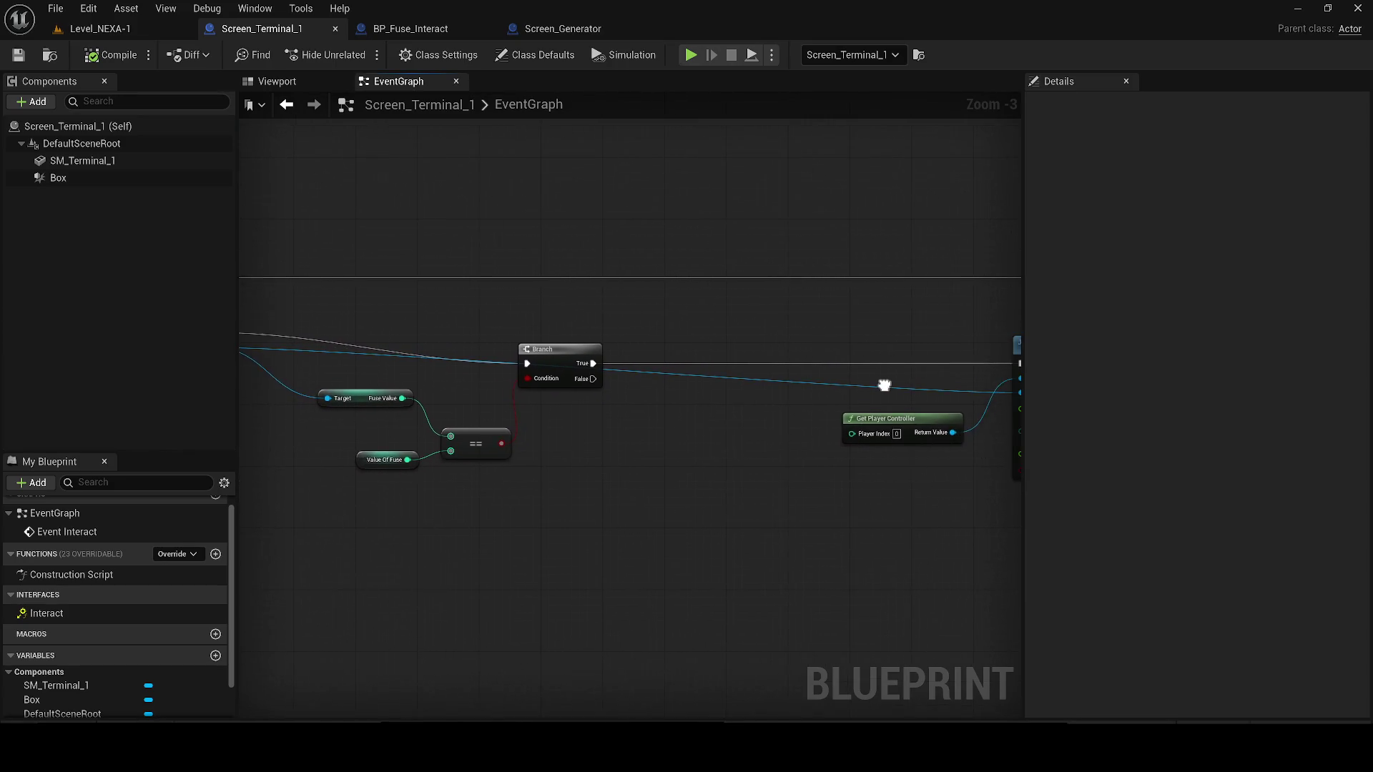
pyautogui.moveTo(863, 389); pyautogui.dragTo(765, 370)
pyautogui.click(570, 28)
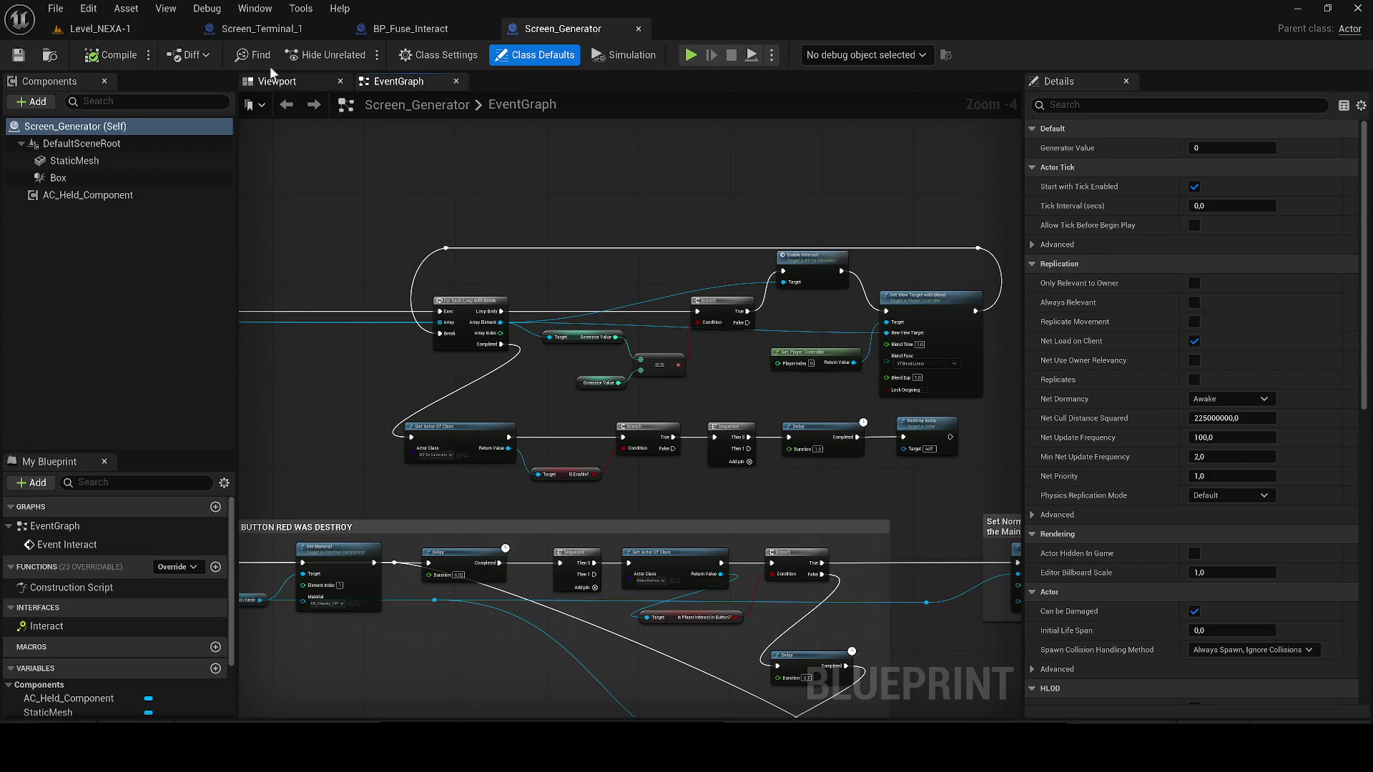
# - Open BP_Ex_Generator from the Enable Interact event, view its preview, and return to Level_NEXA-1
pyautogui.doubleClick(815, 266)
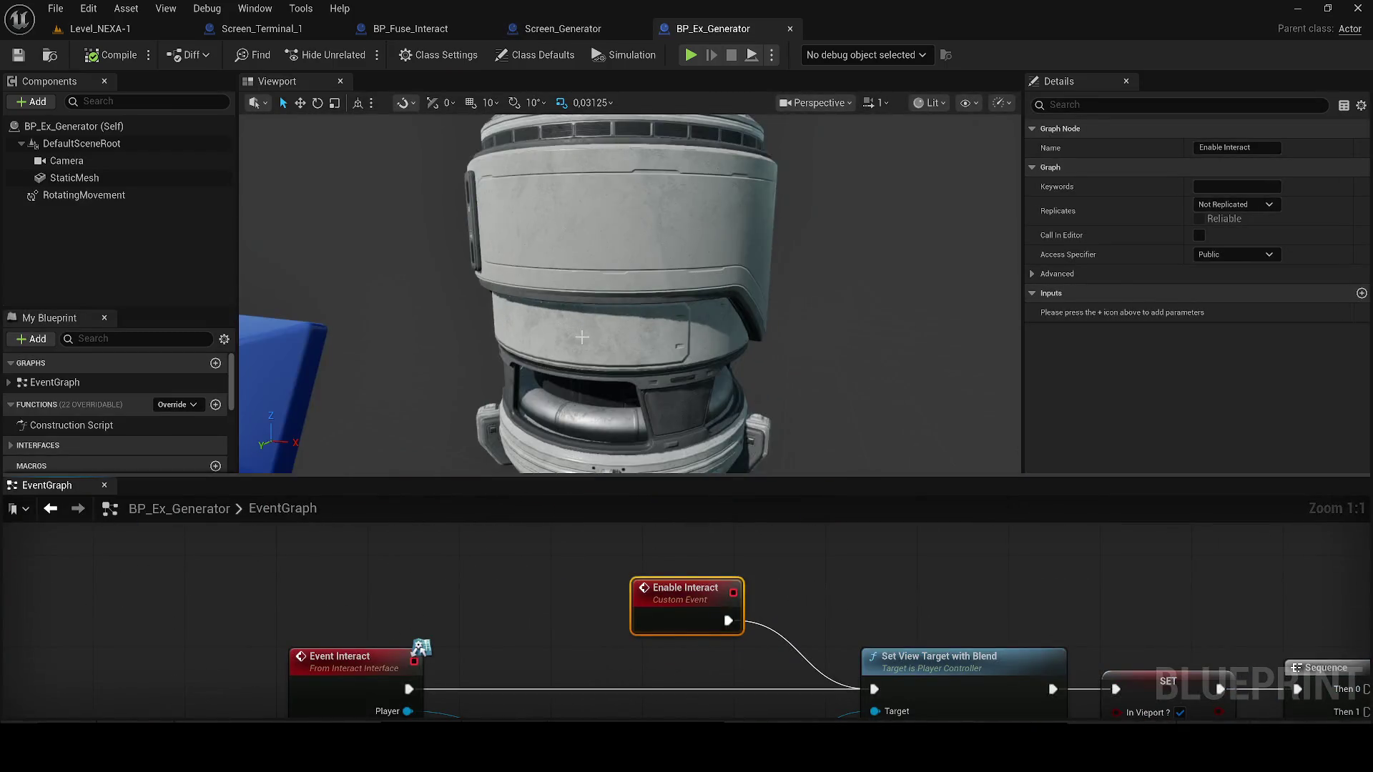
pyautogui.moveTo(46, 485)
pyautogui.mouseDown()
pyautogui.moveTo(423, 89)
pyautogui.moveTo(401, 81)
pyautogui.mouseUp()
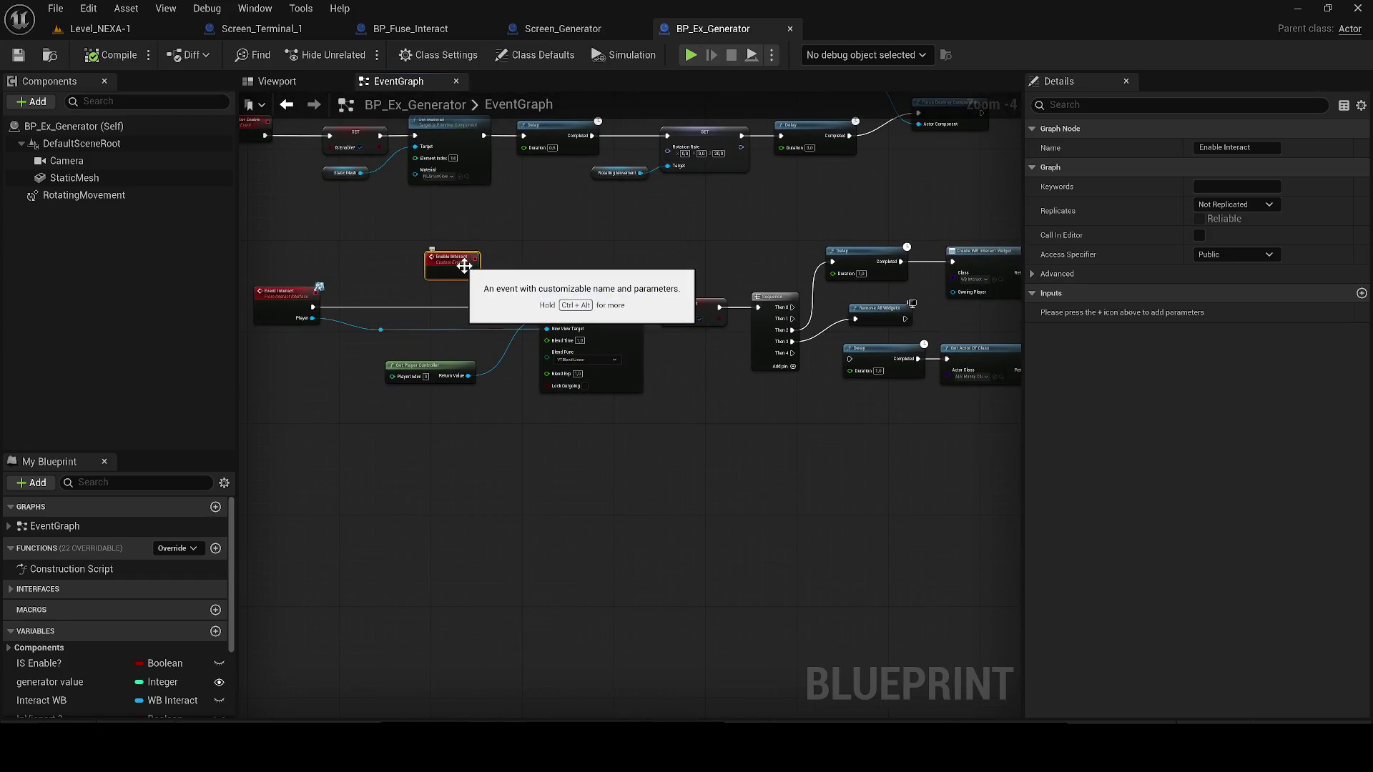
pyautogui.click(268, 82)
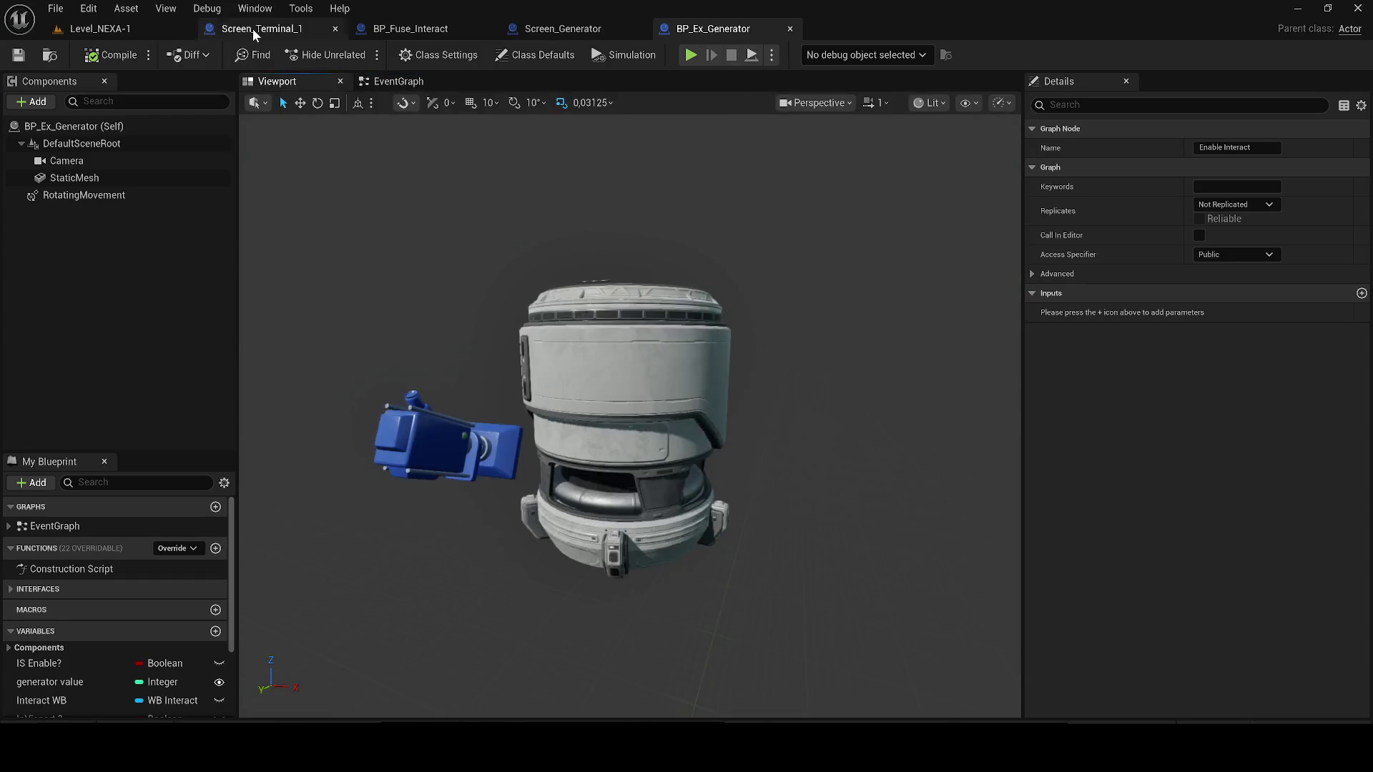
pyautogui.click(251, 28)
pyautogui.click(131, 28)
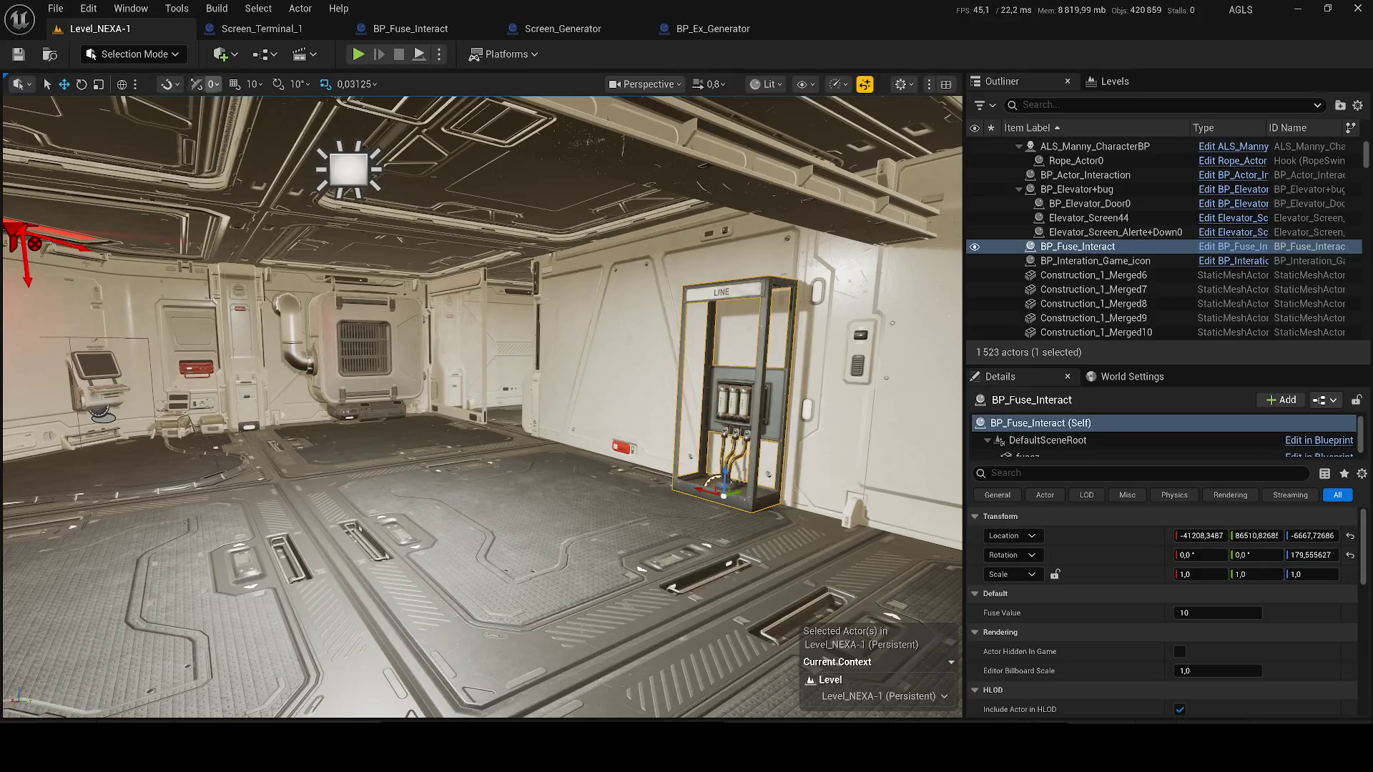
# - Close Screen_Generator and BP_Ex_Generator, and open the Elevator_Screen blueprint's event graph
pyautogui.click(636, 29)
pyautogui.click(637, 28)
pyautogui.hotkey('ctrl', 'space')
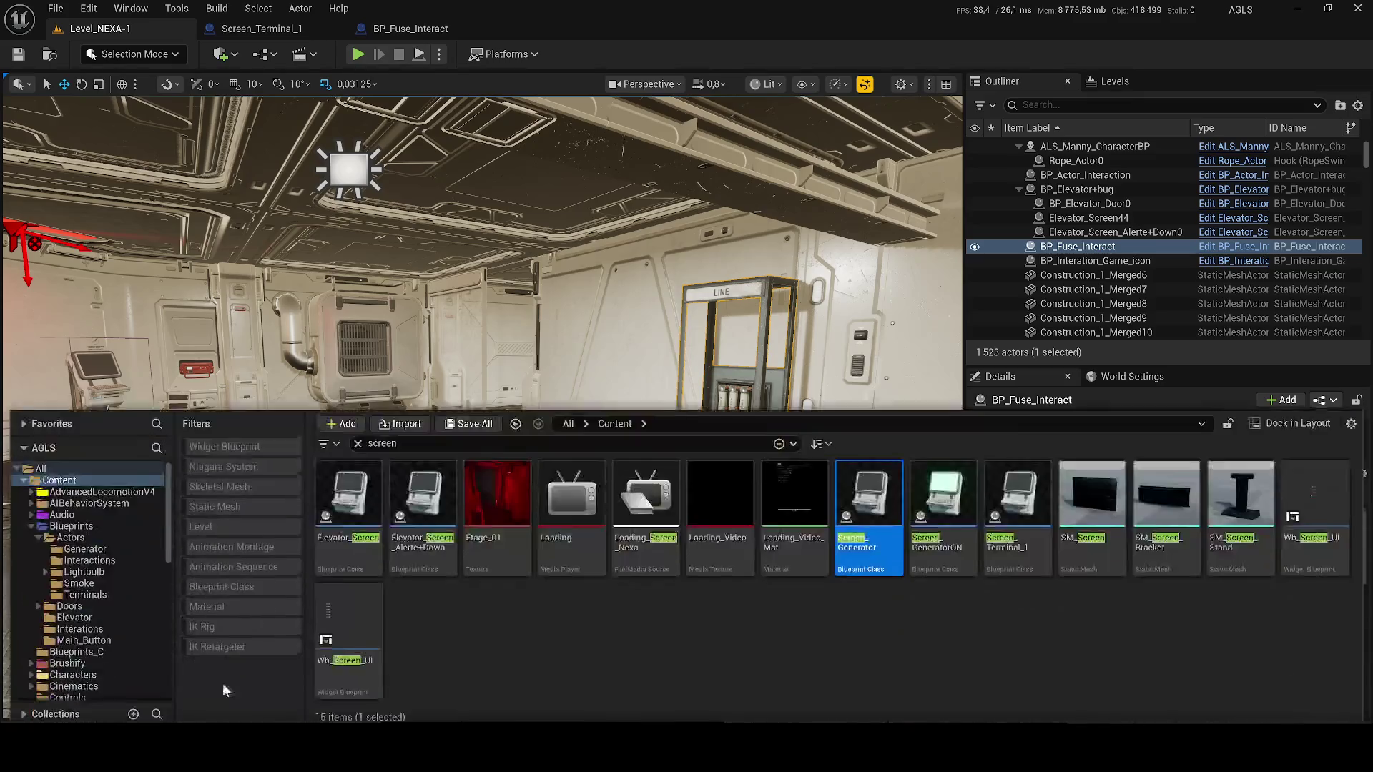
pyautogui.doubleClick(349, 493)
pyautogui.moveTo(44, 492)
pyautogui.mouseDown()
pyautogui.moveTo(413, 139)
pyautogui.moveTo(393, 89)
pyautogui.mouseUp()
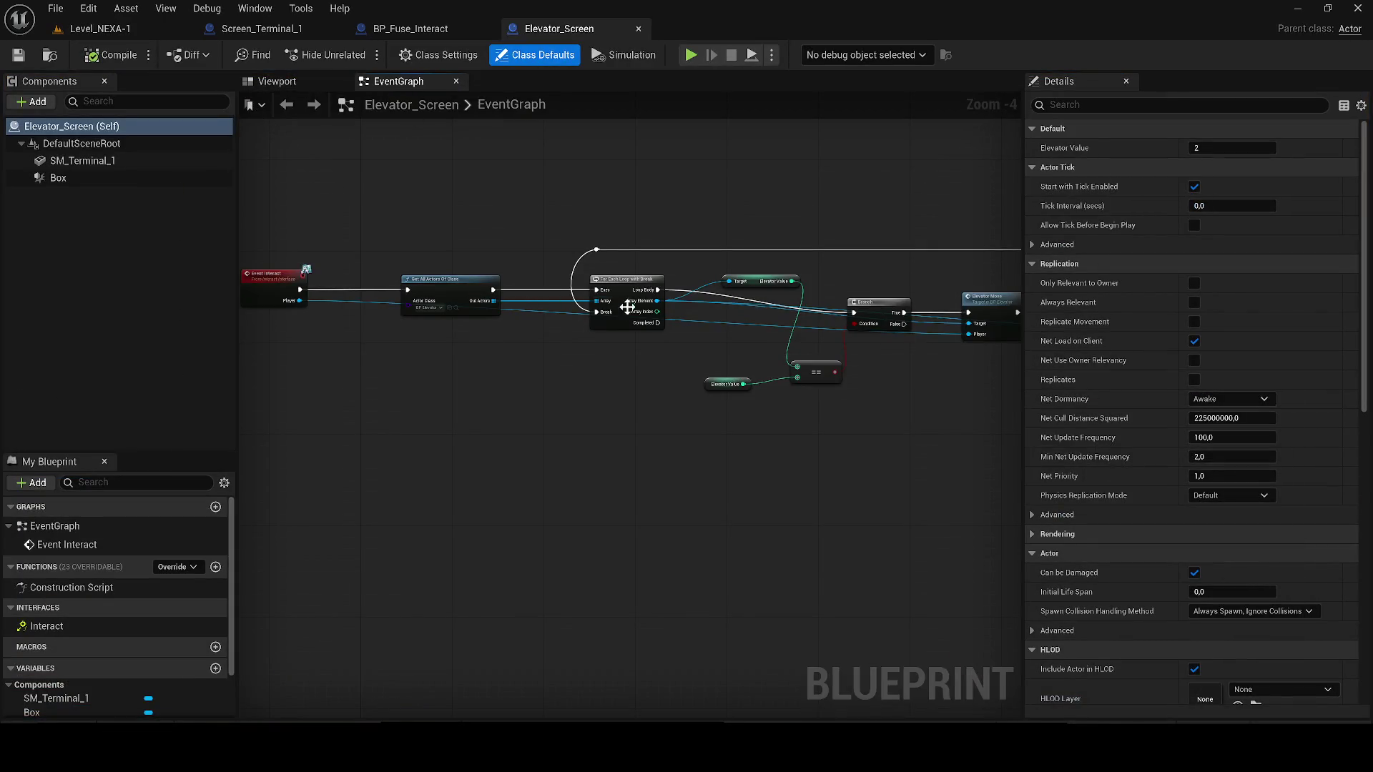
pyautogui.moveTo(595, 337)
pyautogui.mouseDown()
pyautogui.moveTo(469, 337)
pyautogui.moveTo(538, 319)
pyautogui.moveTo(443, 308)
pyautogui.mouseUp()
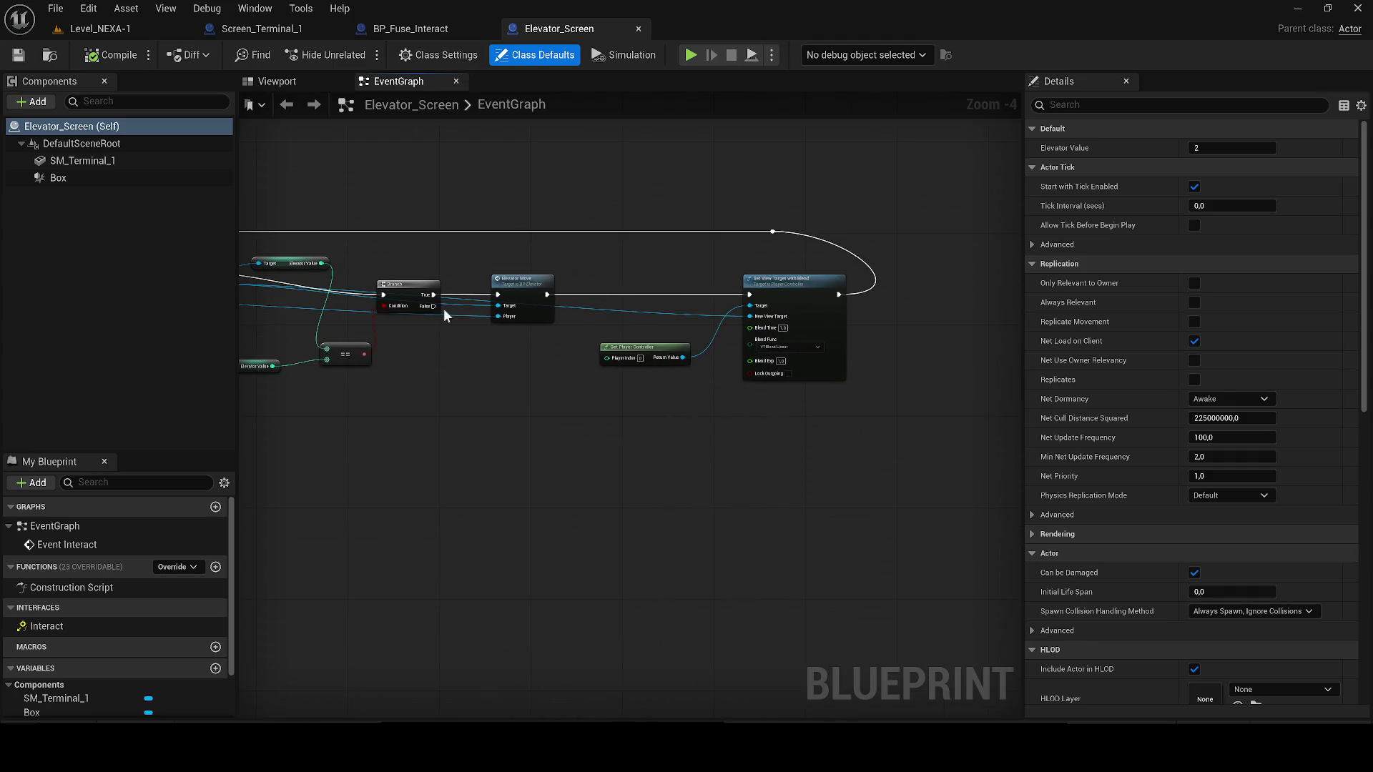
# - Open BP_Elevator at Elevator Move, select its view-target nodes, and return to Screen_Terminal_1
pyautogui.doubleClick(523, 286)
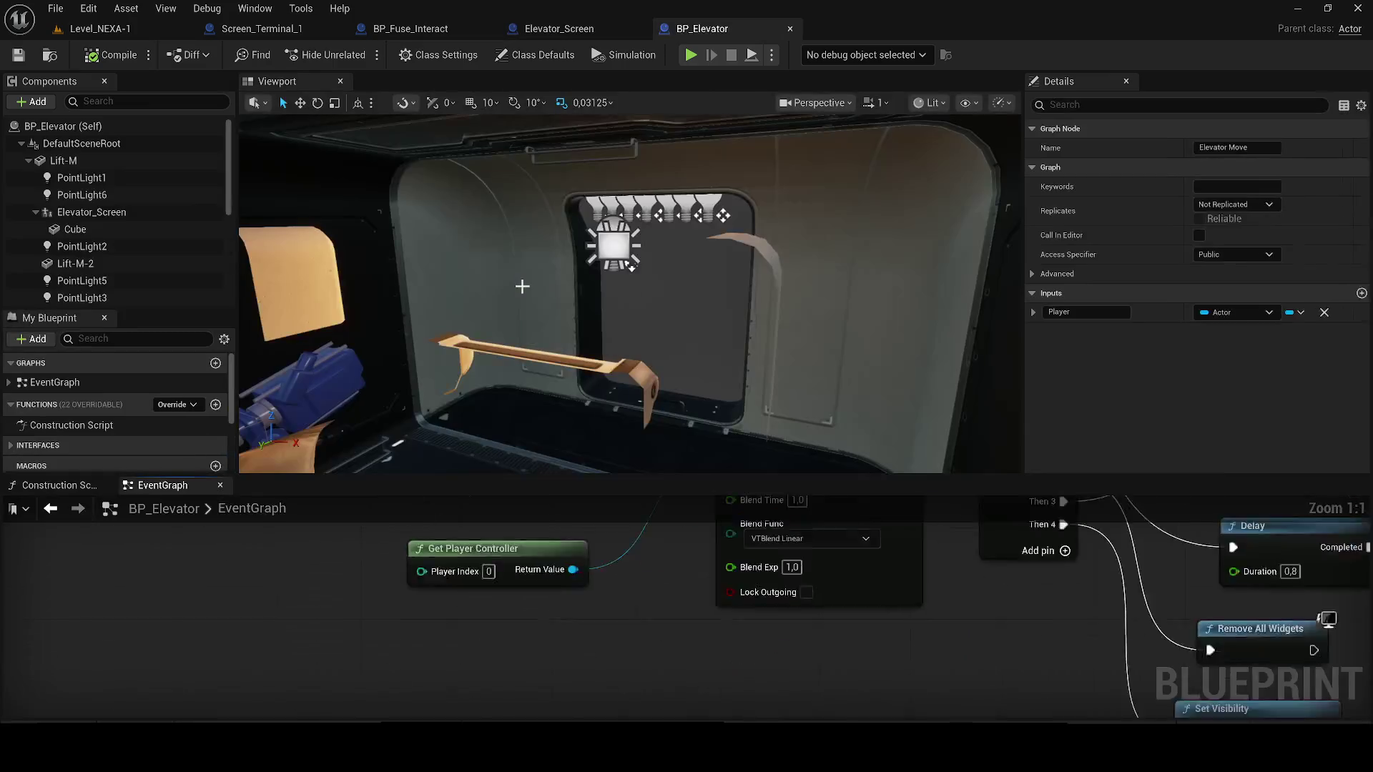
pyautogui.moveTo(162, 485)
pyautogui.mouseDown()
pyautogui.moveTo(281, 96)
pyautogui.moveTo(413, 83)
pyautogui.mouseUp()
pyautogui.scroll(-5, 605, 265)
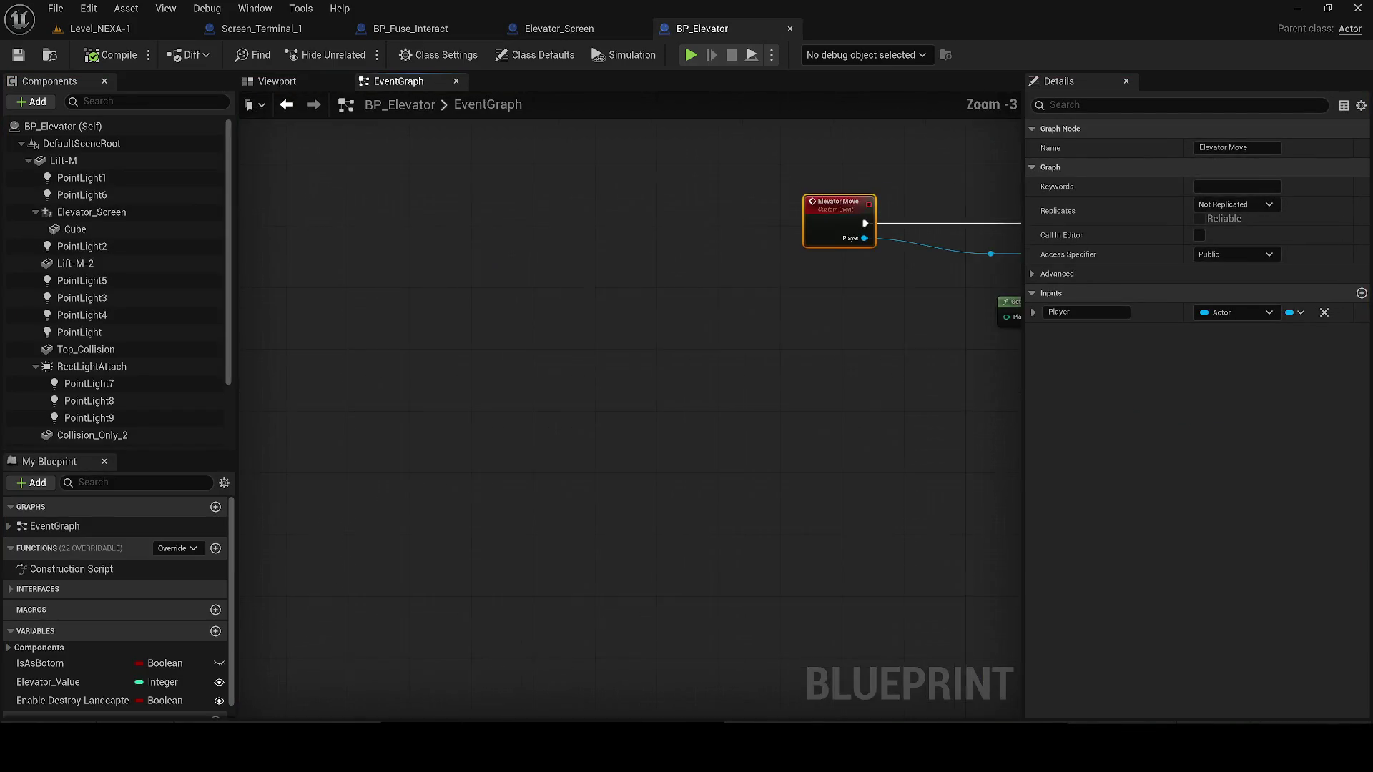
pyautogui.moveTo(367, 332); pyautogui.dragTo(412, 337)
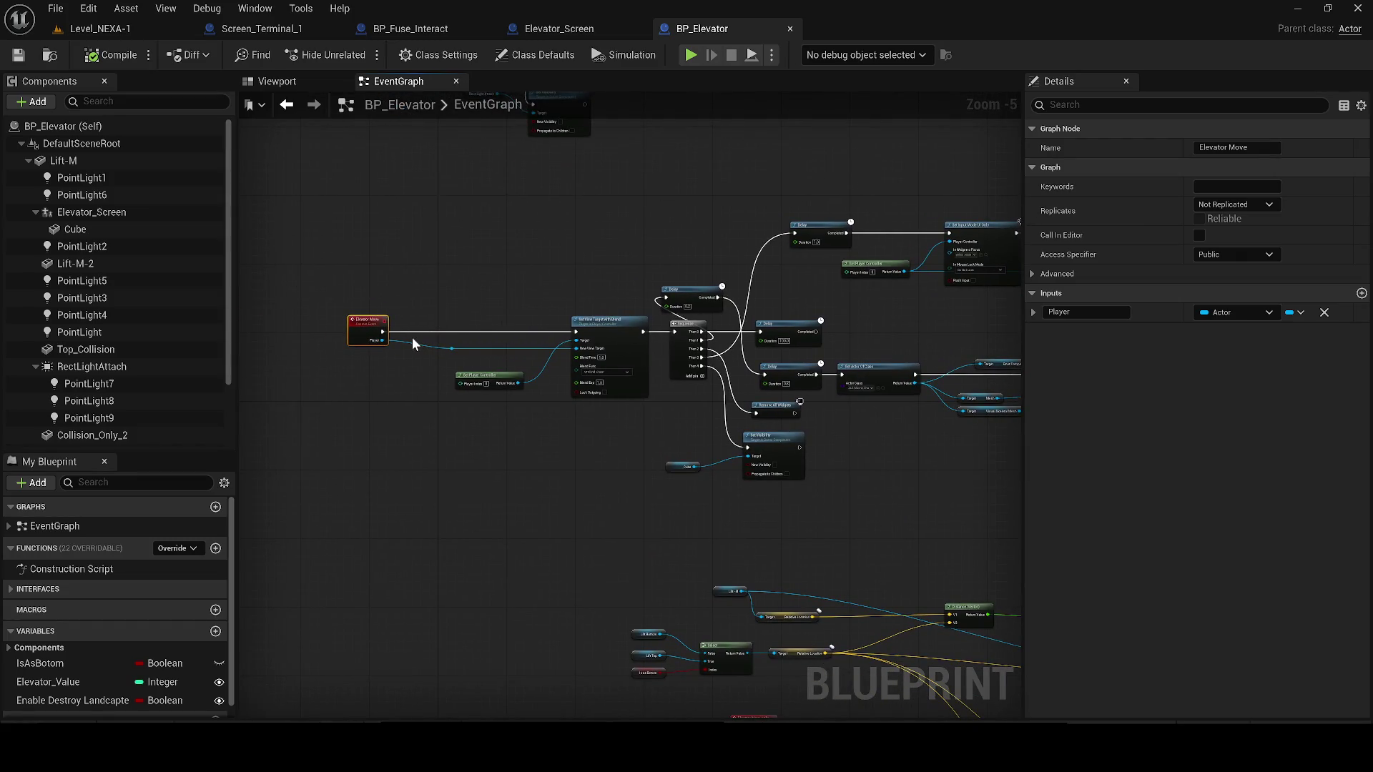
pyautogui.moveTo(343, 245)
pyautogui.mouseDown()
pyautogui.moveTo(592, 389)
pyautogui.moveTo(599, 413)
pyautogui.mouseUp()
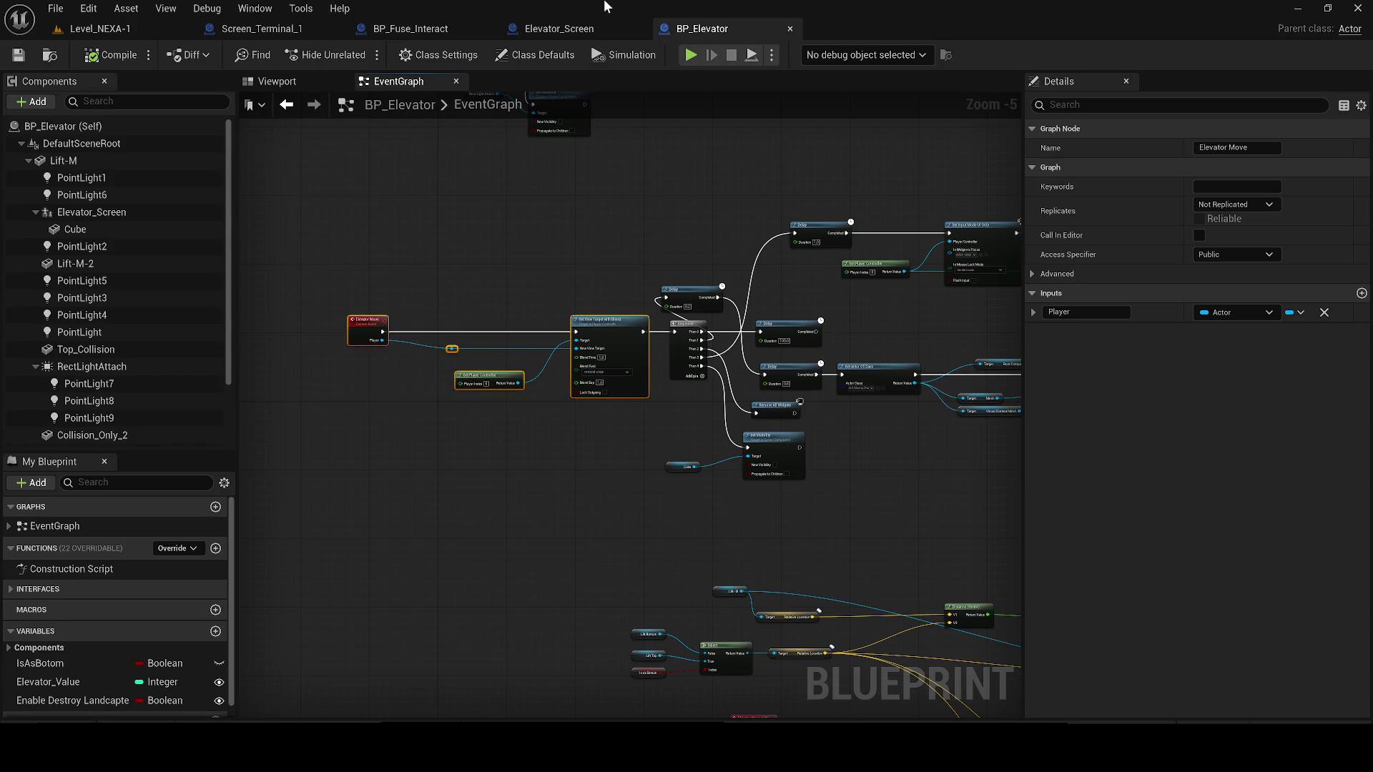
pyautogui.click(550, 31)
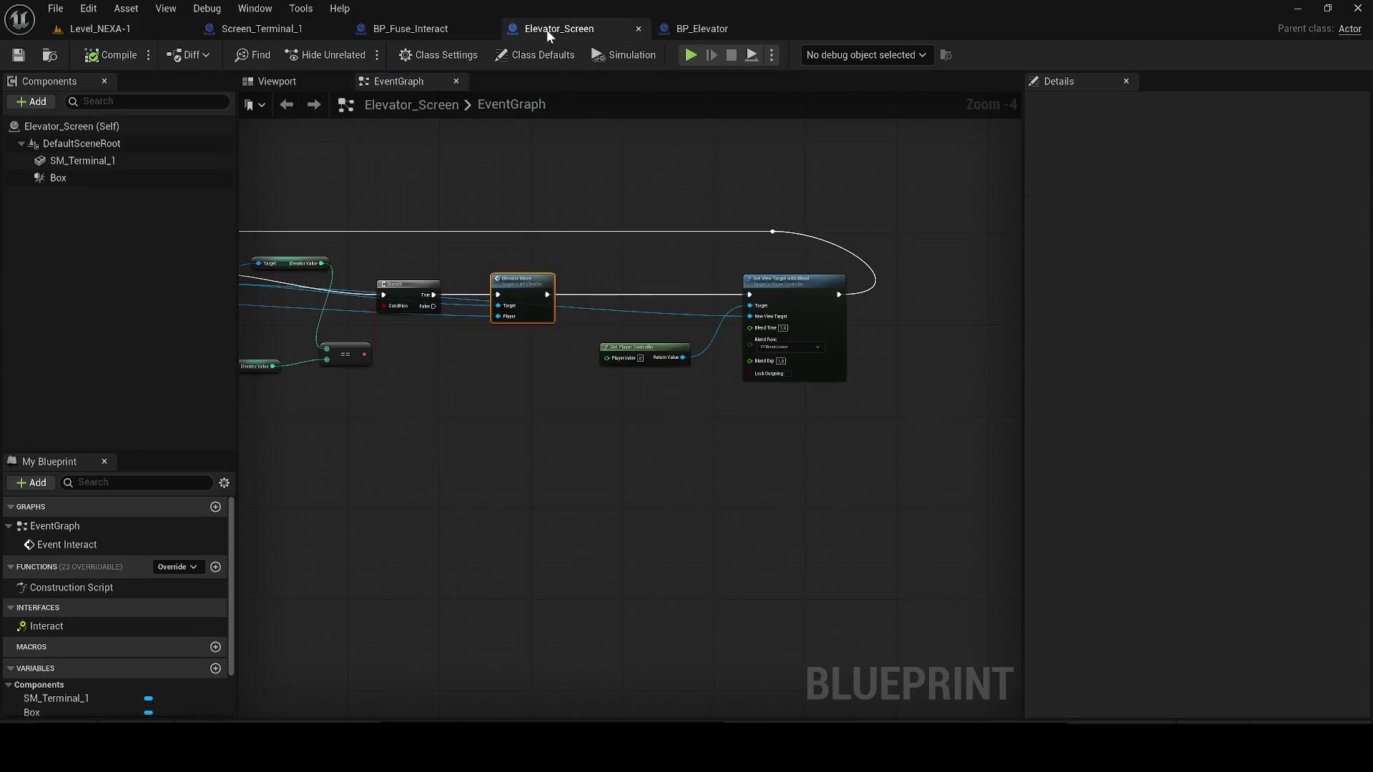
pyautogui.click(247, 28)
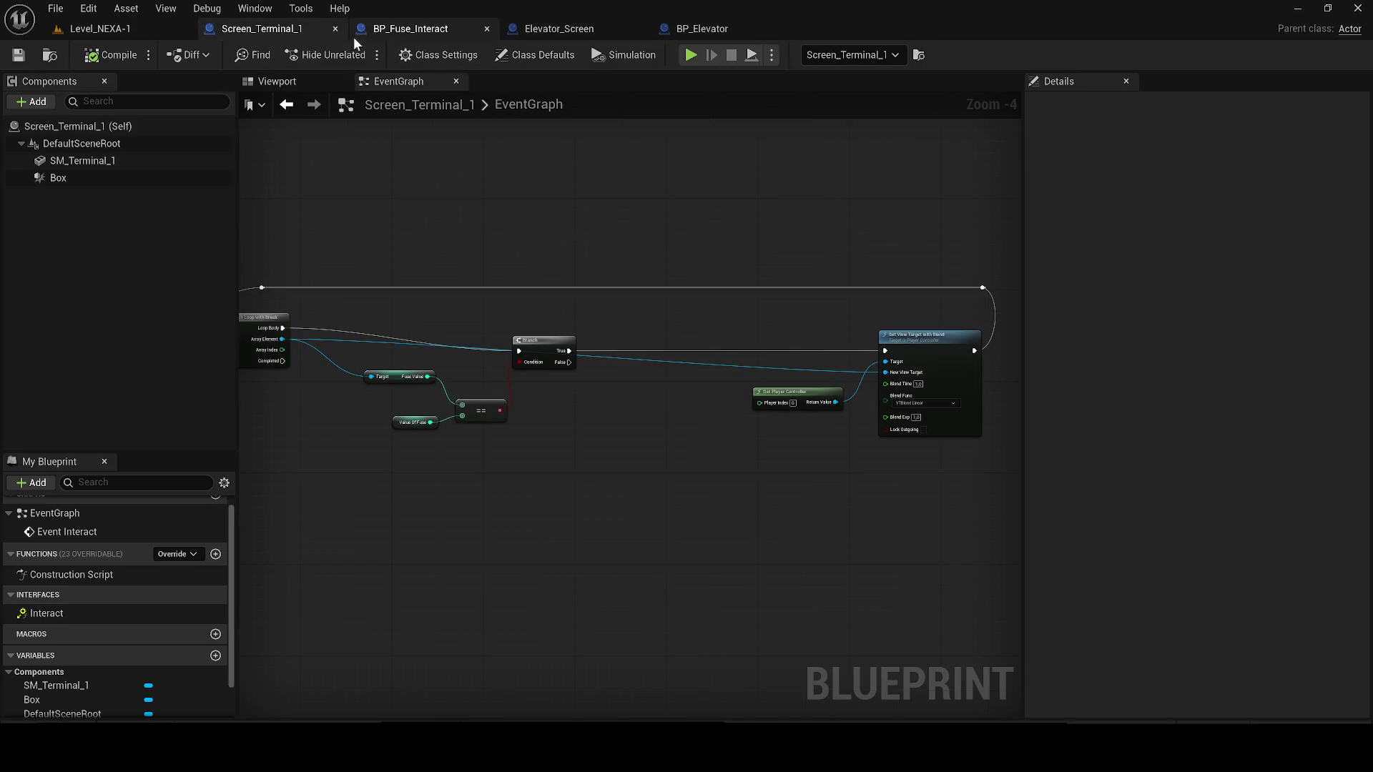
# - Paste the copied Elevator Move nodes into BP_Fuse_Interact's event graph and rename the event 'Fuse ok'
pyautogui.click(411, 29)
pyautogui.moveTo(411, 29); pyautogui.dragTo(259, 29)
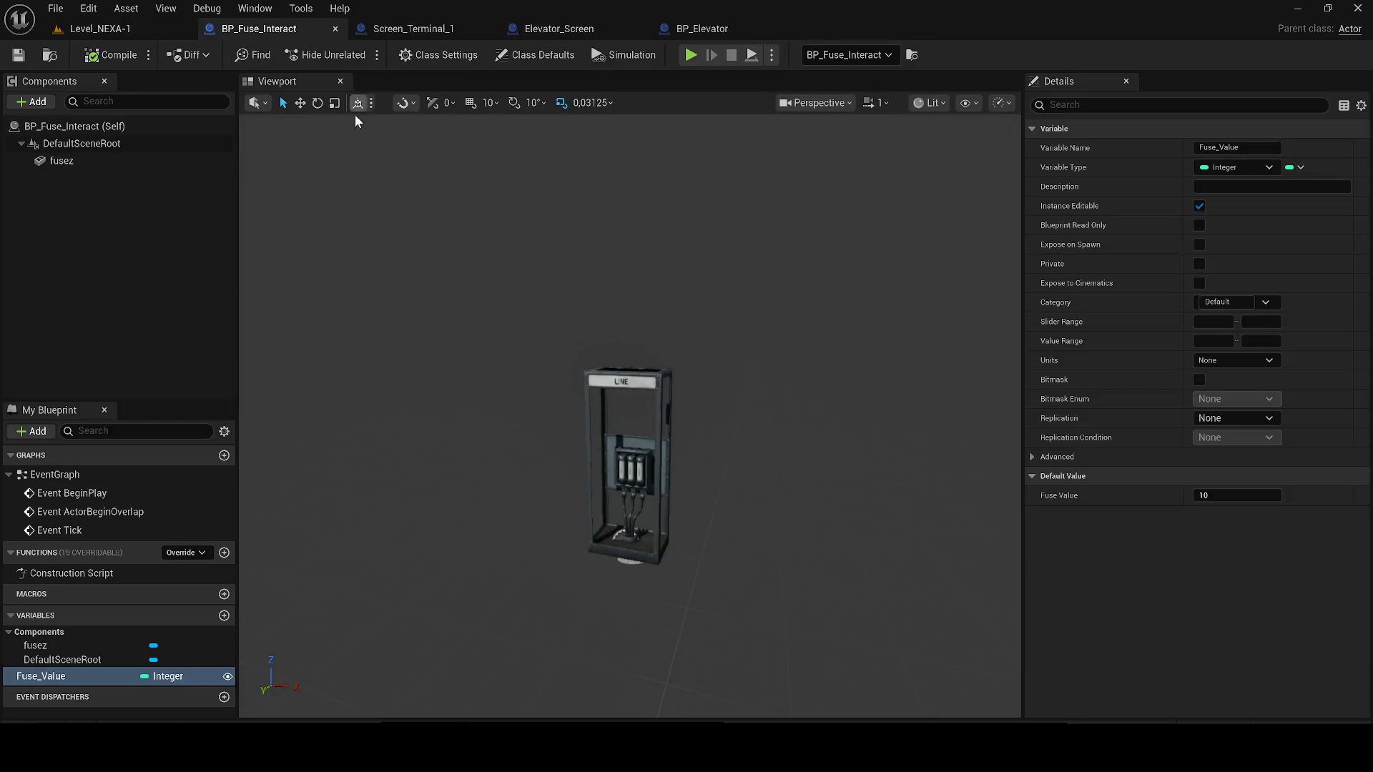
pyautogui.doubleClick(77, 494)
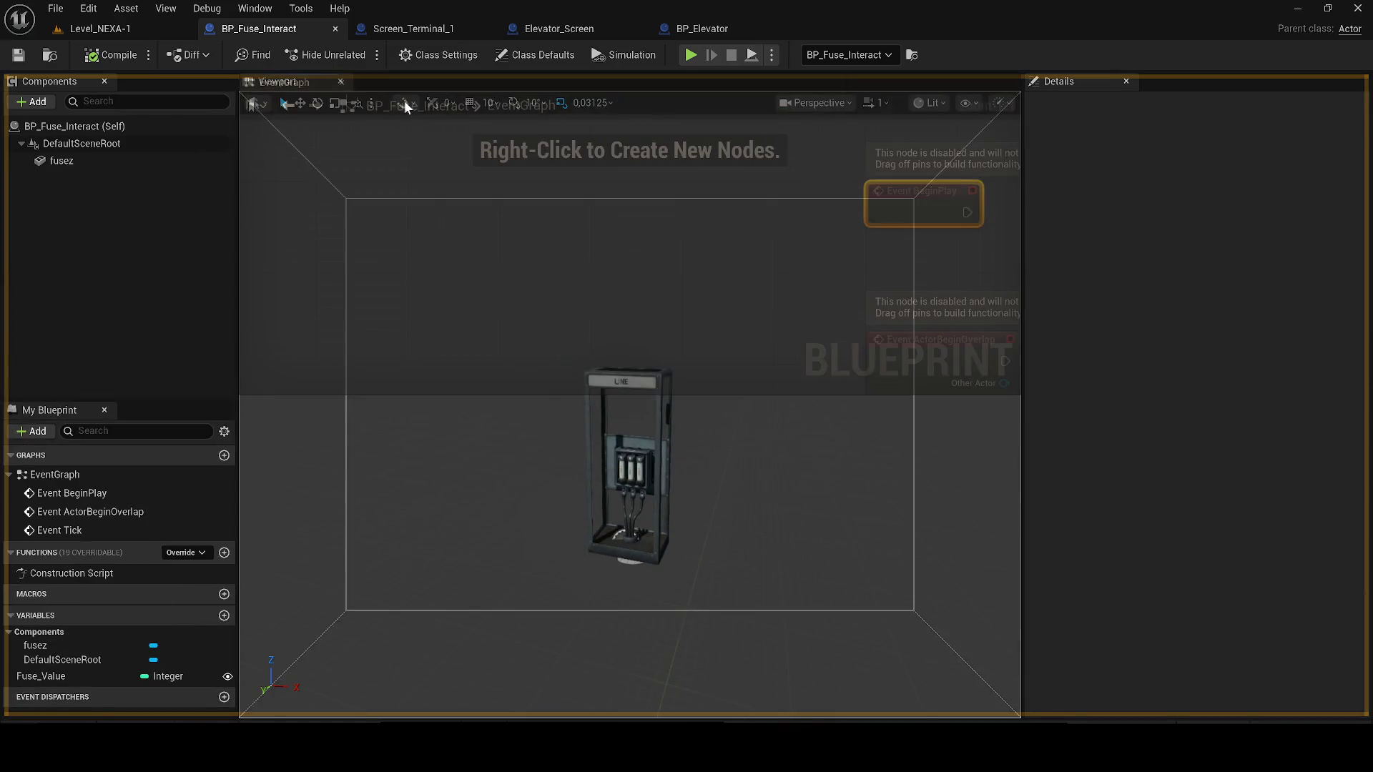
pyautogui.scroll(-2, 472, 241)
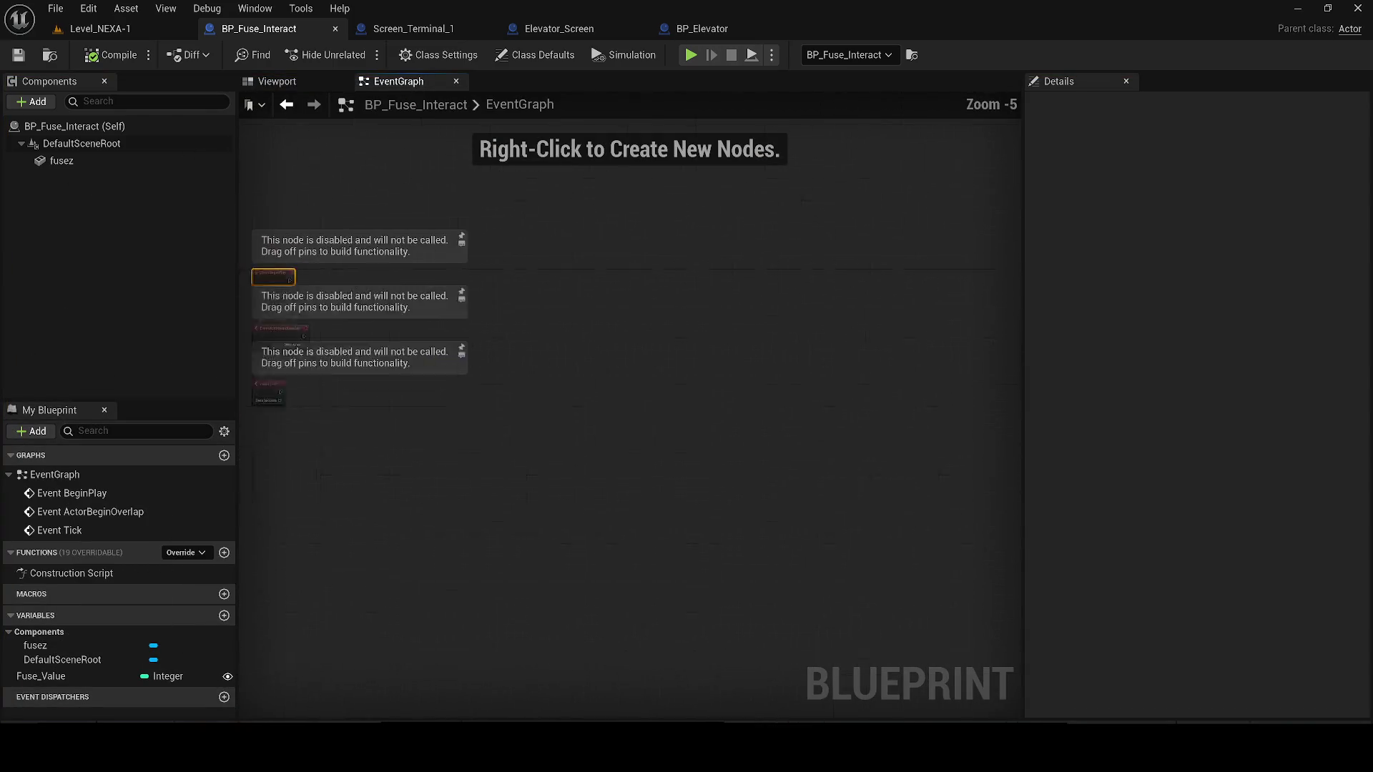
pyautogui.hotkey('ctrl', 'v')
pyautogui.scroll(2, 529, 328)
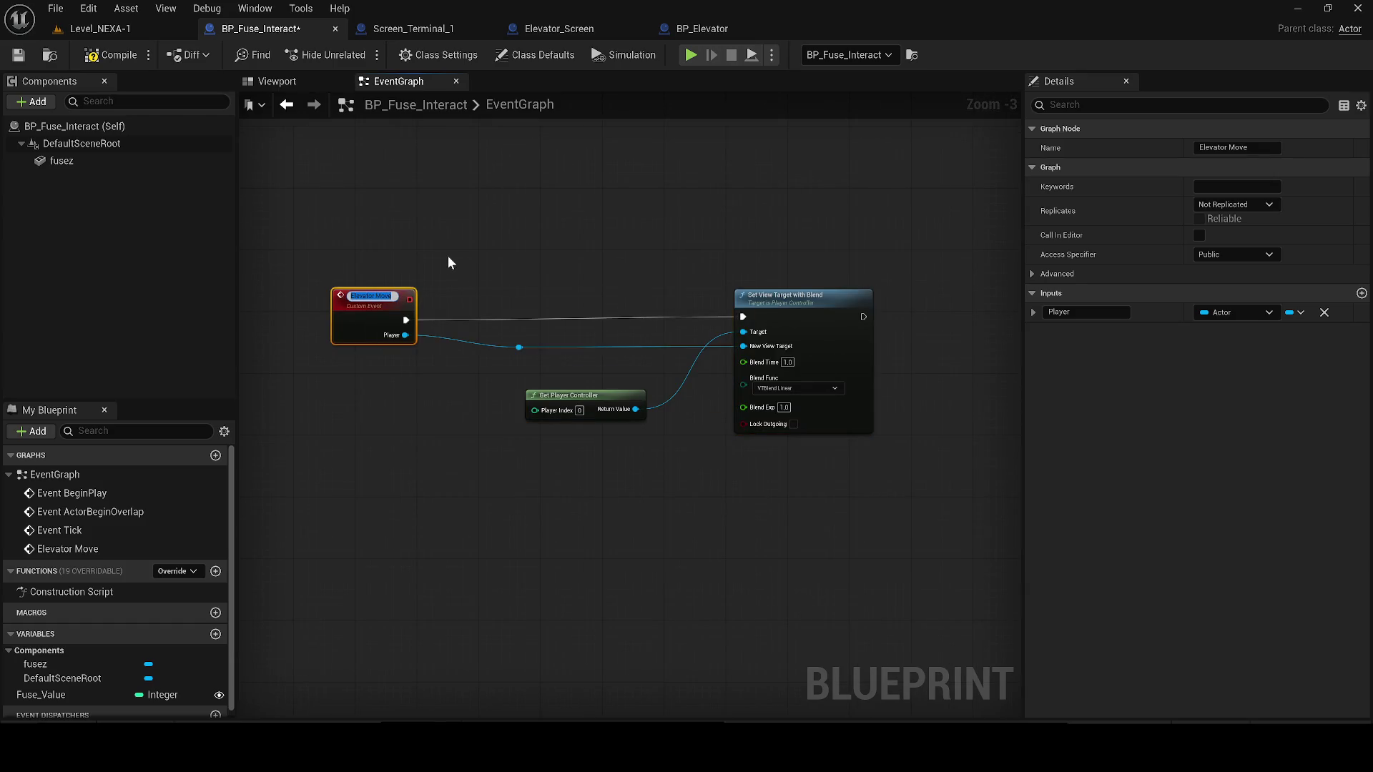
pyautogui.write('Fuse ok')
pyautogui.press('Return')
# - Delete the disabled BeginPlay, Overlap and Tick events, move the Fuse ok nodes up-left, and save
pyautogui.scroll(-2, 563, 432)
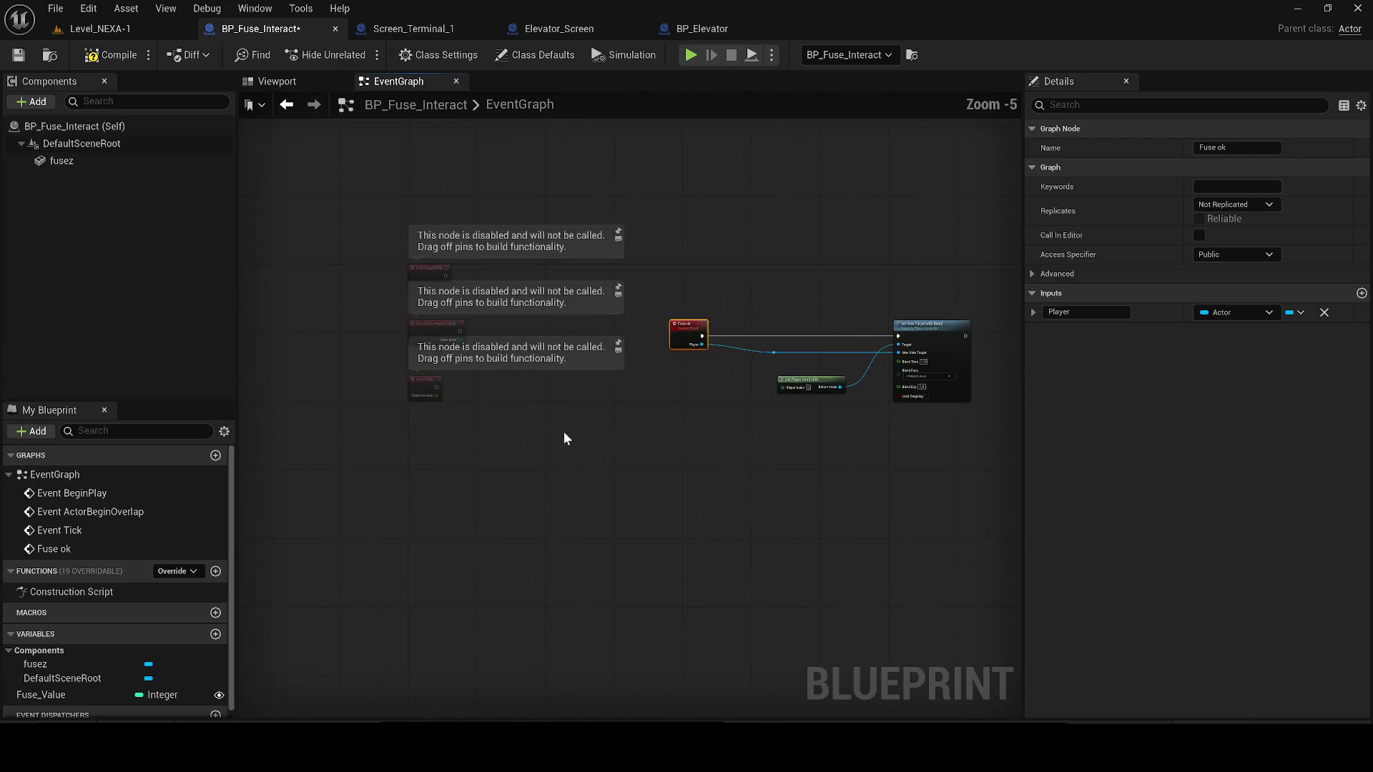
pyautogui.moveTo(564, 431); pyautogui.dragTo(450, 255)
pyautogui.press('Delete')
pyautogui.moveTo(599, 256); pyautogui.dragTo(949, 415)
pyautogui.moveTo(685, 322); pyautogui.dragTo(423, 261)
pyautogui.scroll(2, 561, 224)
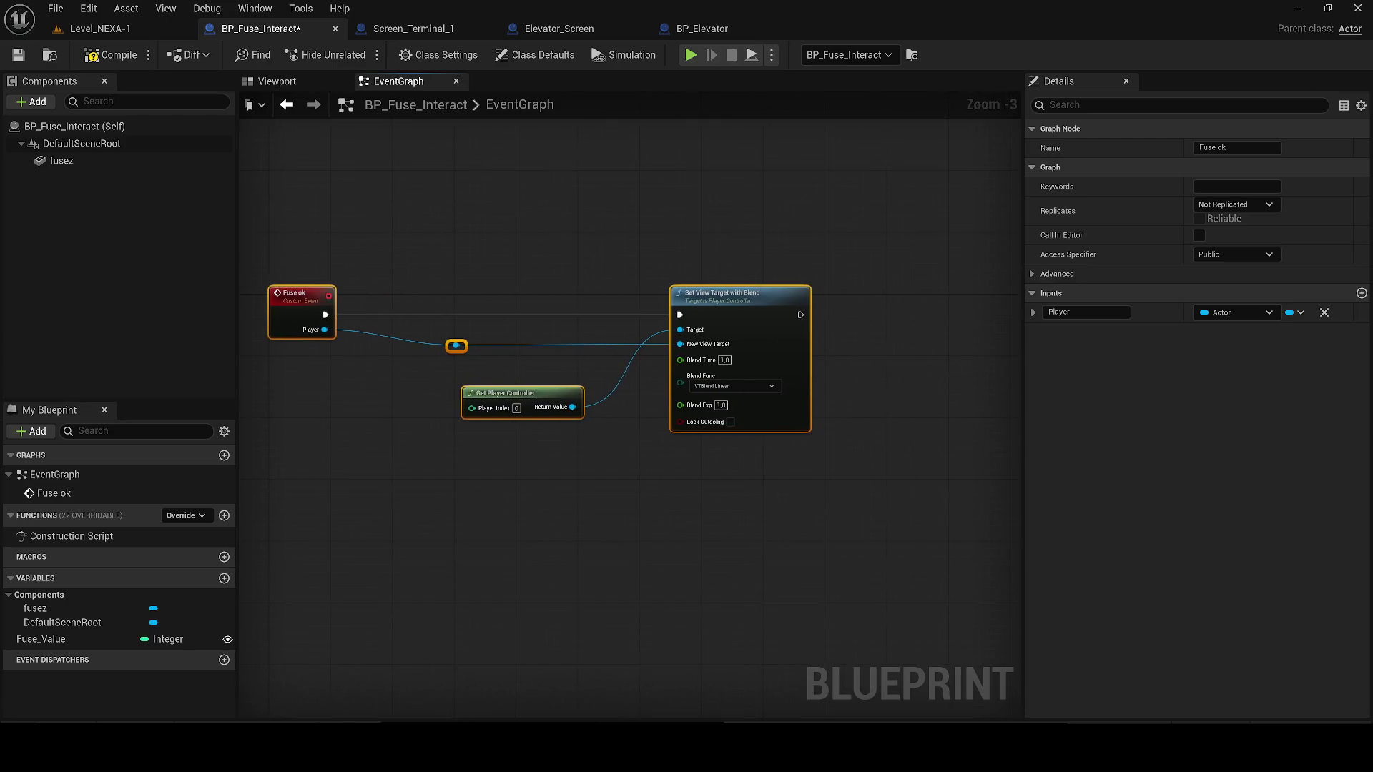
pyautogui.click(18, 57)
pyautogui.click(413, 29)
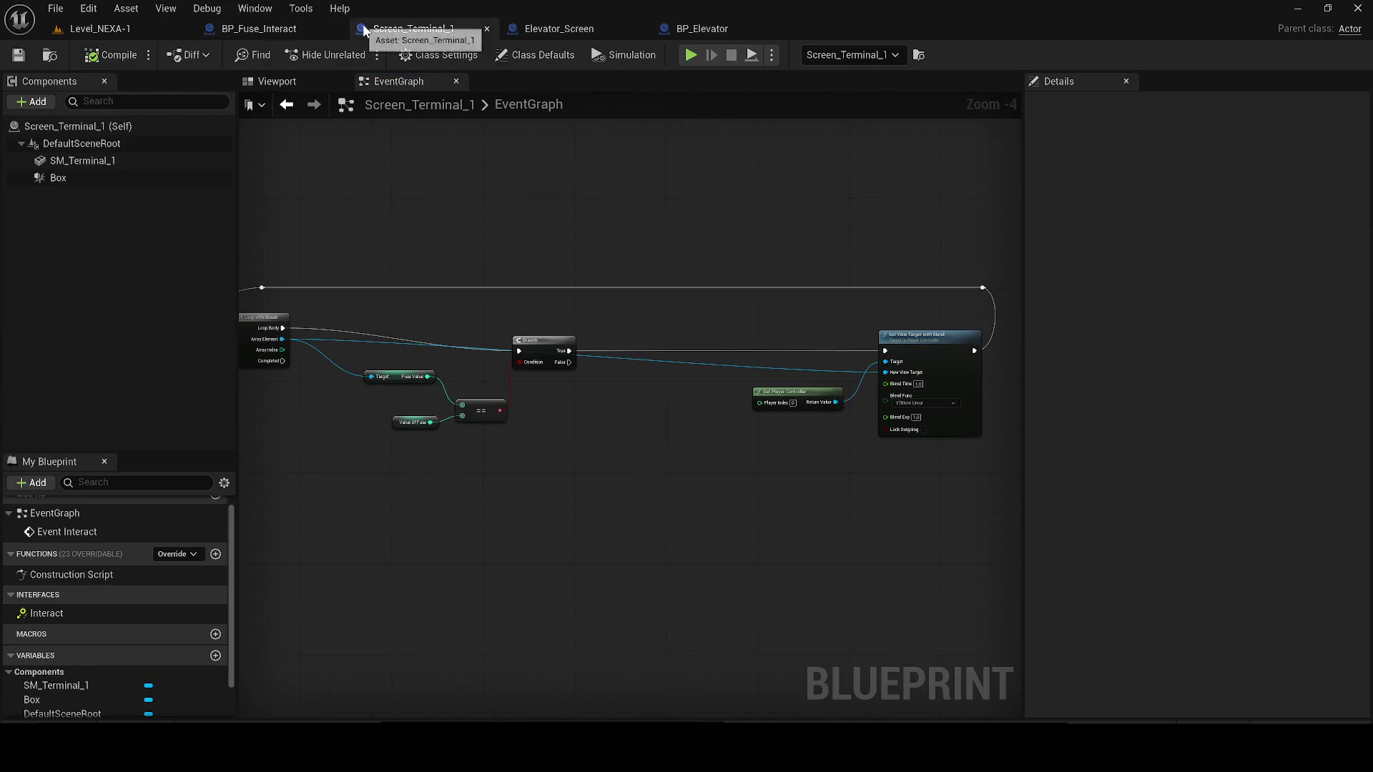
# - Open the terminal actor's Screen_Terminal_1 blueprint from the level and dock its event graph
pyautogui.click(486, 29)
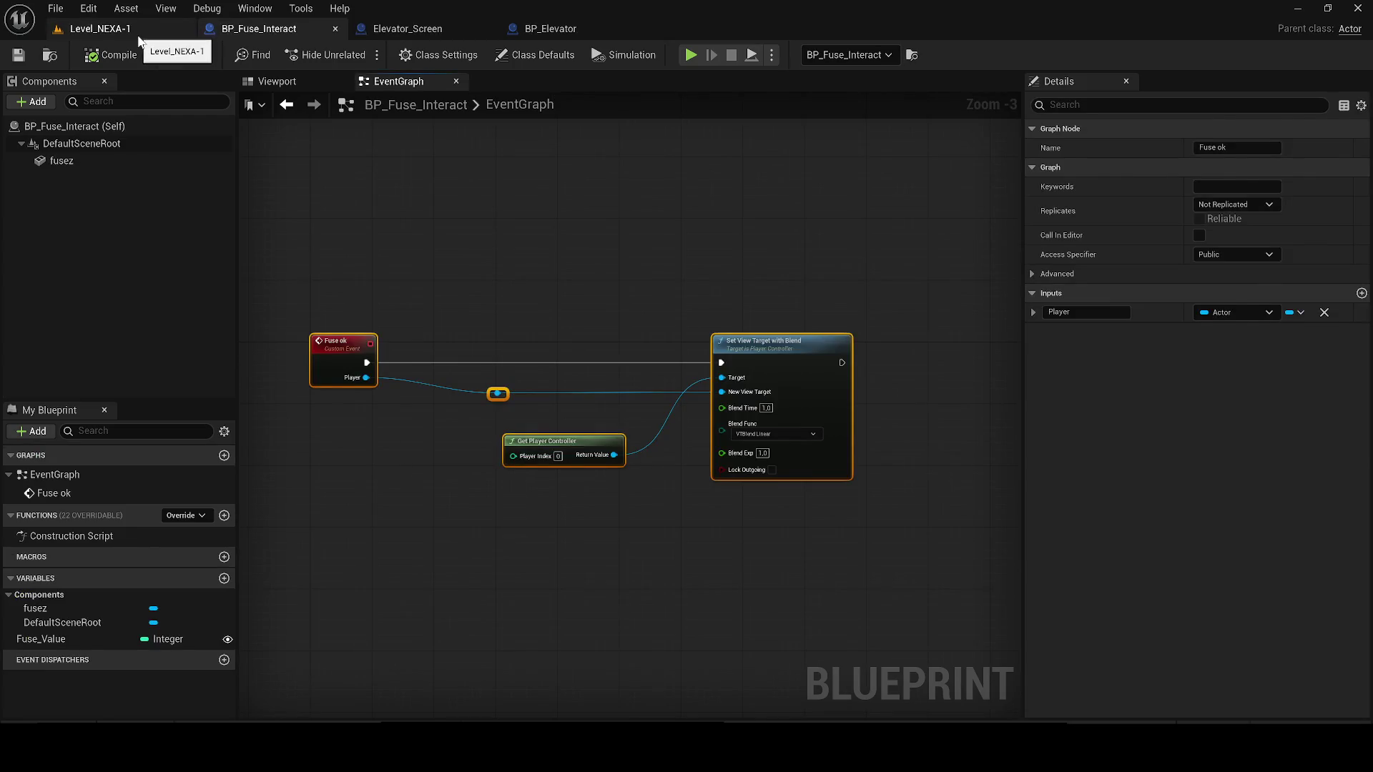
pyautogui.click(140, 32)
pyautogui.click(100, 394)
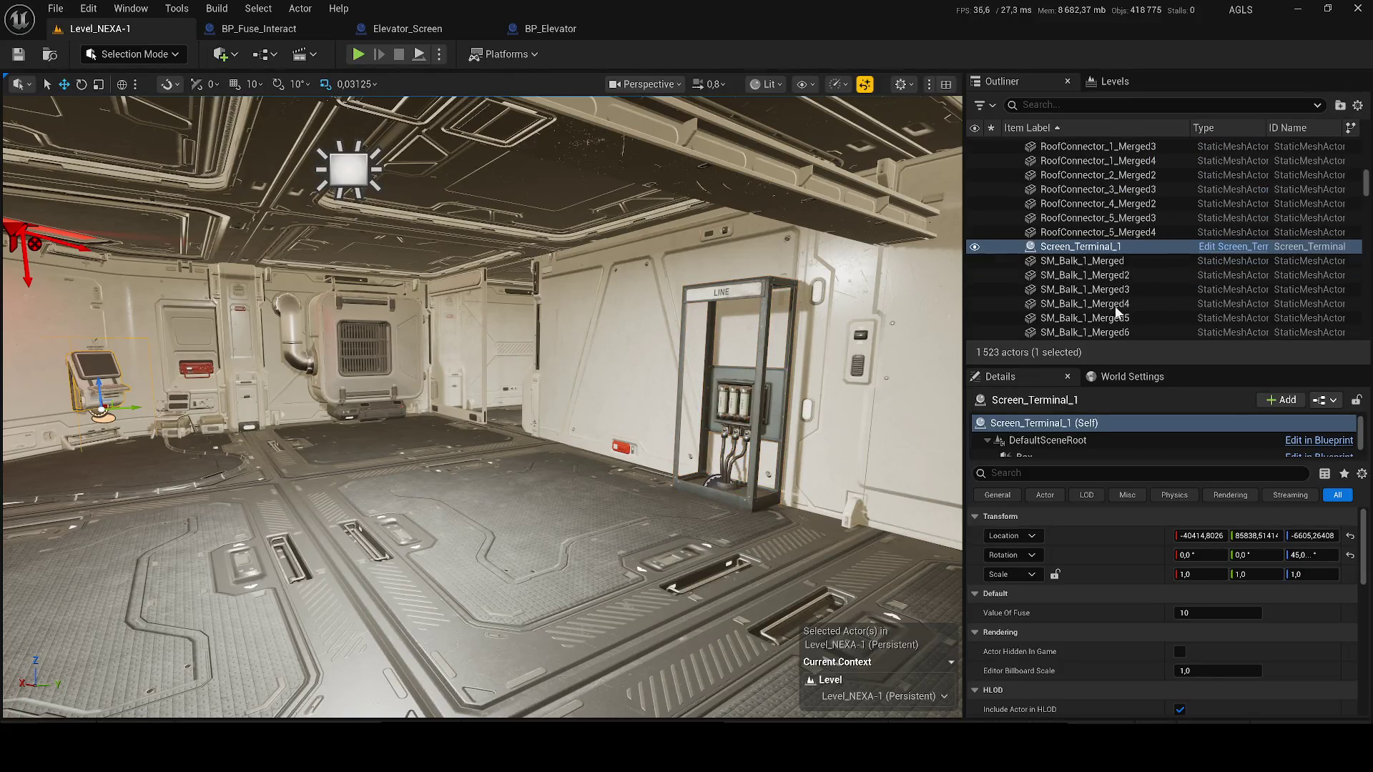
pyautogui.click(1230, 256)
pyautogui.moveTo(46, 485)
pyautogui.mouseDown()
pyautogui.moveTo(353, 190)
pyautogui.moveTo(404, 92)
pyautogui.moveTo(463, 114)
pyautogui.mouseUp()
# - Try finding a 'fuse ok' action from the Branch True output and the found actors array
pyautogui.scroll(2, 539, 405)
pyautogui.moveTo(459, 360); pyautogui.dragTo(544, 472)
pyautogui.write('fuse ok')
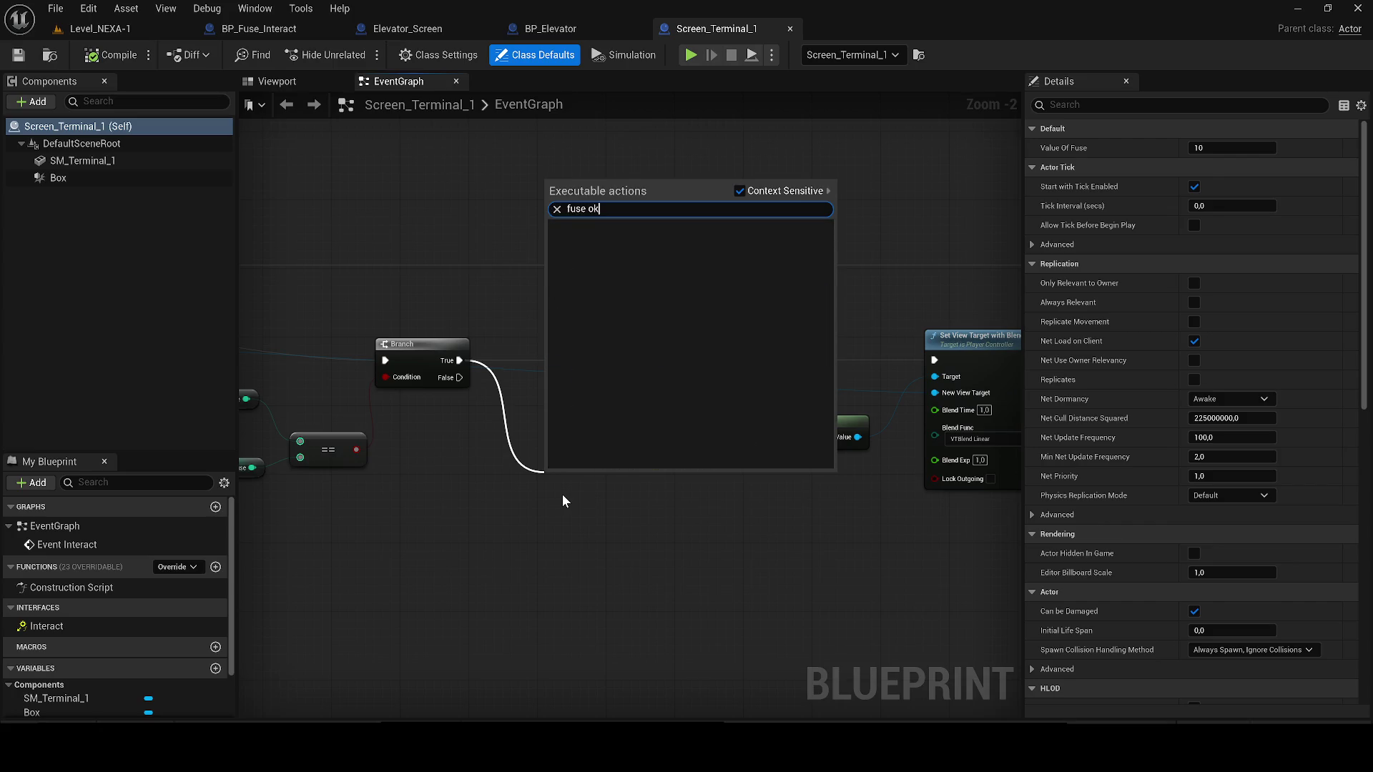
pyautogui.click(359, 436)
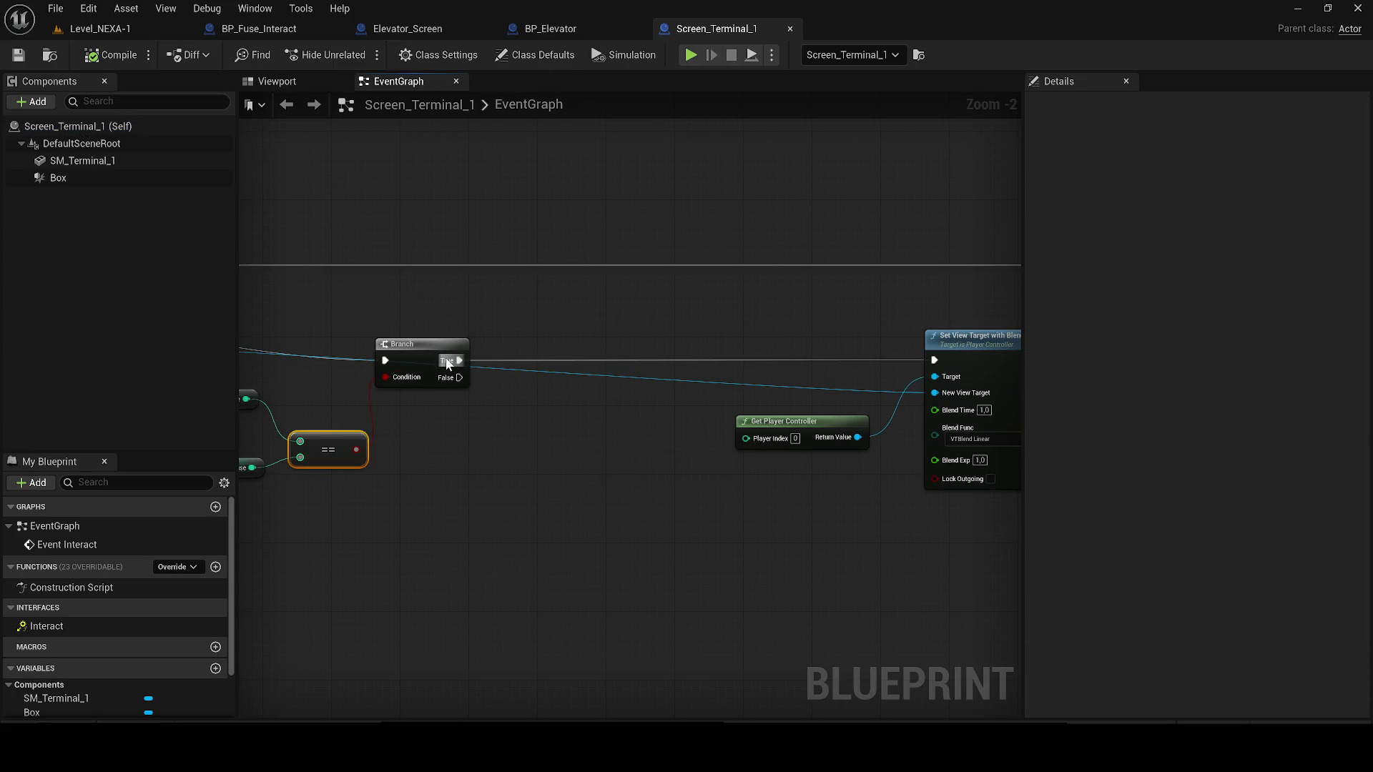
pyautogui.scroll(-2, 441, 362)
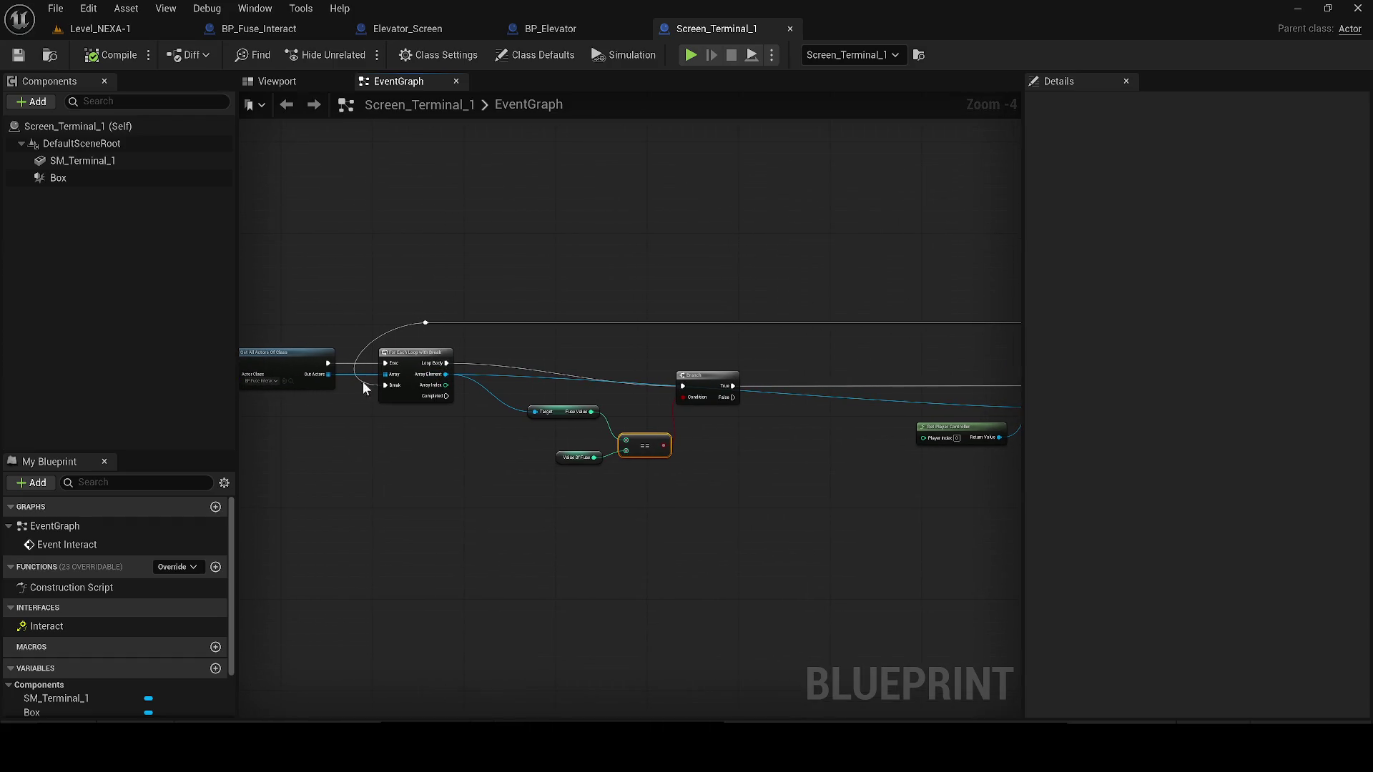
pyautogui.moveTo(329, 373); pyautogui.dragTo(752, 458)
pyautogui.write('fuse')
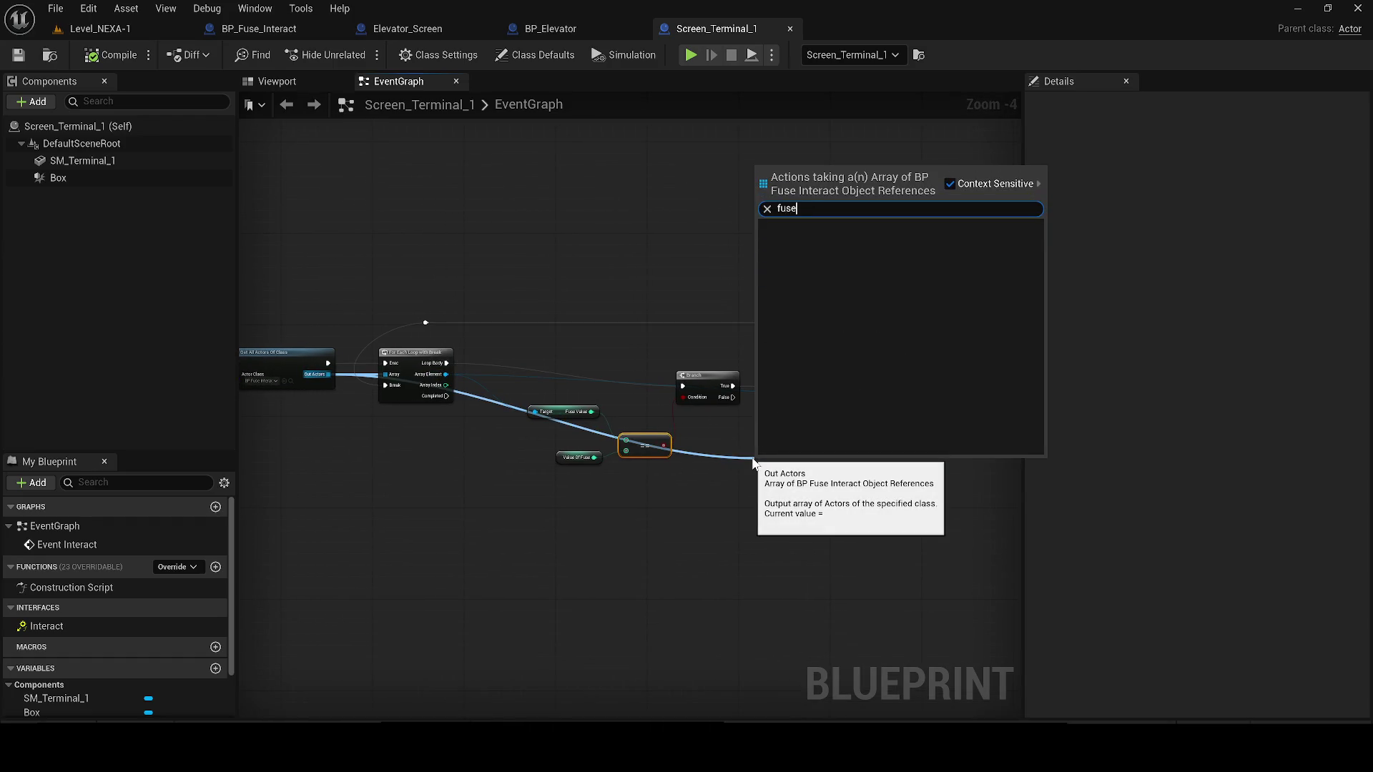
pyautogui.press('Escape')
pyautogui.scroll(2, 436, 397)
pyautogui.moveTo(390, 383); pyautogui.dragTo(428, 452)
# - Pan Elevator_Screen's event graph to bring Set View Target with Blend into view
pyautogui.click(408, 29)
pyautogui.moveTo(527, 347); pyautogui.dragTo(833, 376)
pyautogui.moveTo(423, 315)
pyautogui.mouseDown()
pyautogui.moveTo(818, 350)
pyautogui.moveTo(271, 351)
pyautogui.mouseUp()
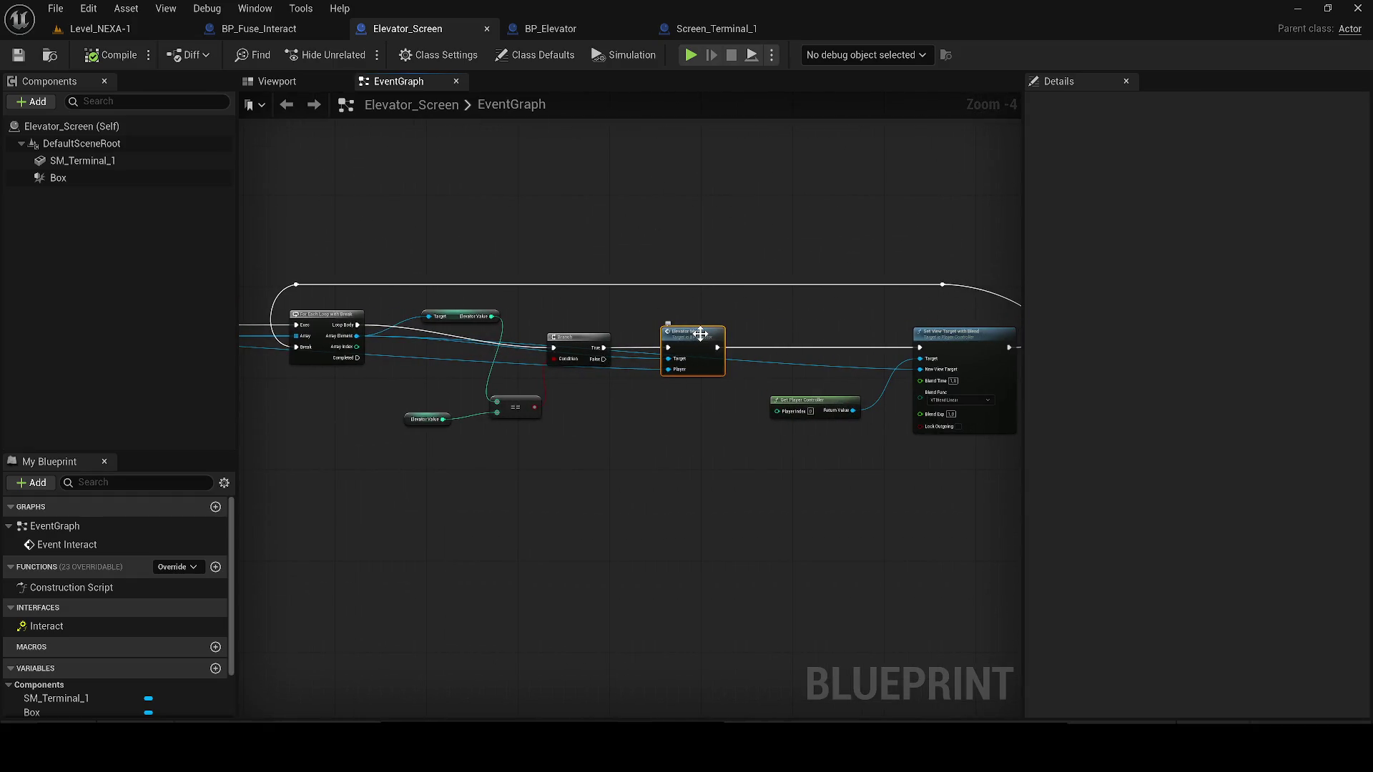
# - Nudge the Elevator Move node, reorder the Screen_Terminal_1 tab beside Elevator_Screen, and return to Level_NEXA-1
pyautogui.moveTo(698, 334)
pyautogui.mouseDown()
pyautogui.moveTo(699, 405)
pyautogui.moveTo(714, 371)
pyautogui.mouseUp()
pyautogui.scroll(1, 701, 406)
pyautogui.click(261, 33)
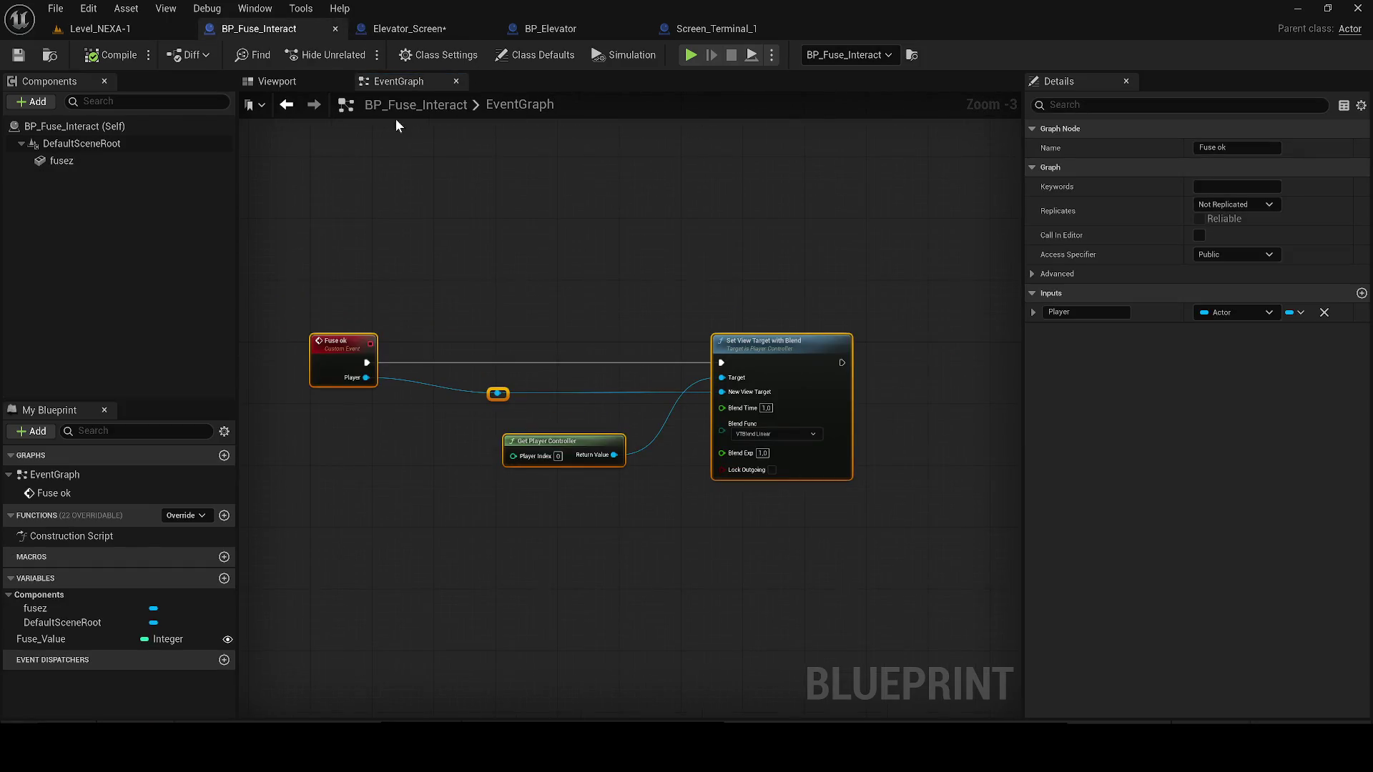
pyautogui.click(349, 341)
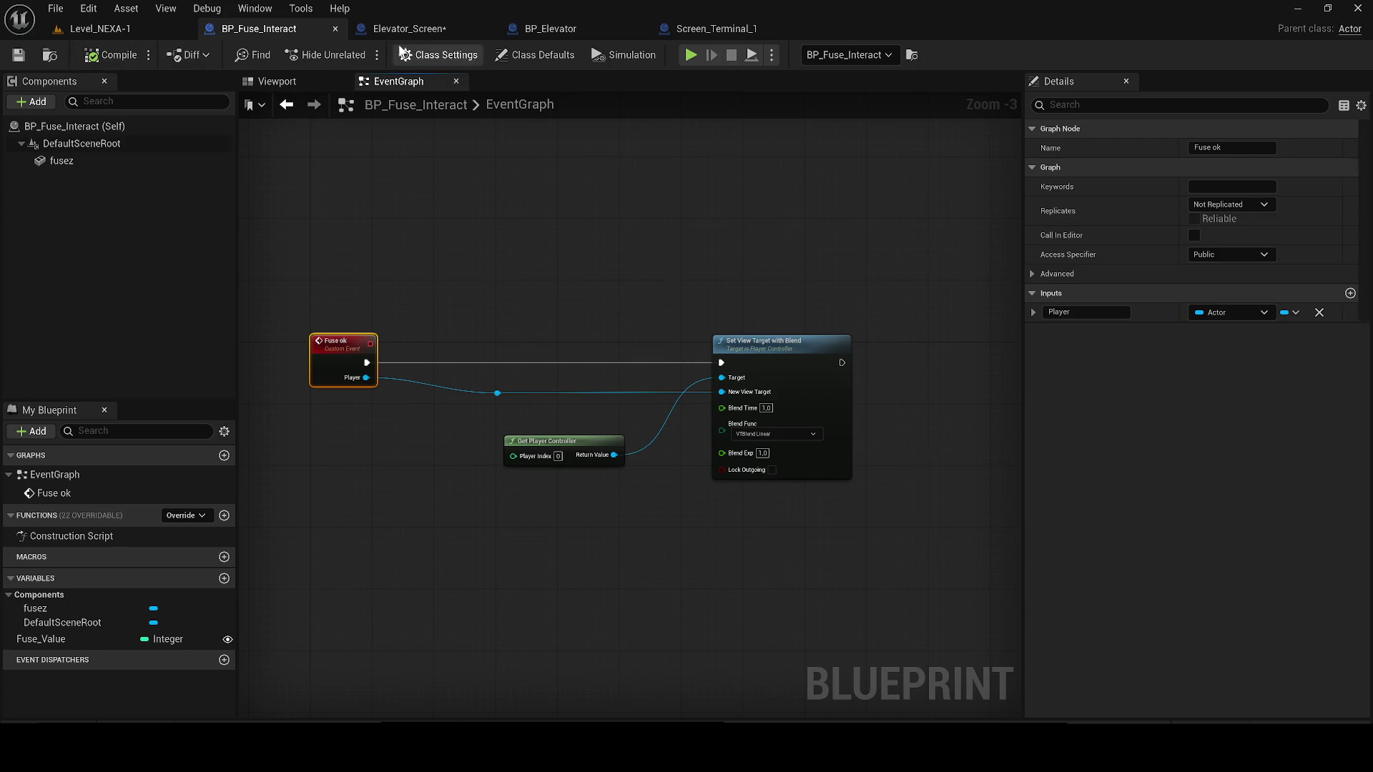
pyautogui.click(397, 32)
pyautogui.click(342, 28)
pyautogui.moveTo(690, 29); pyautogui.dragTo(386, 28)
pyautogui.click(271, 28)
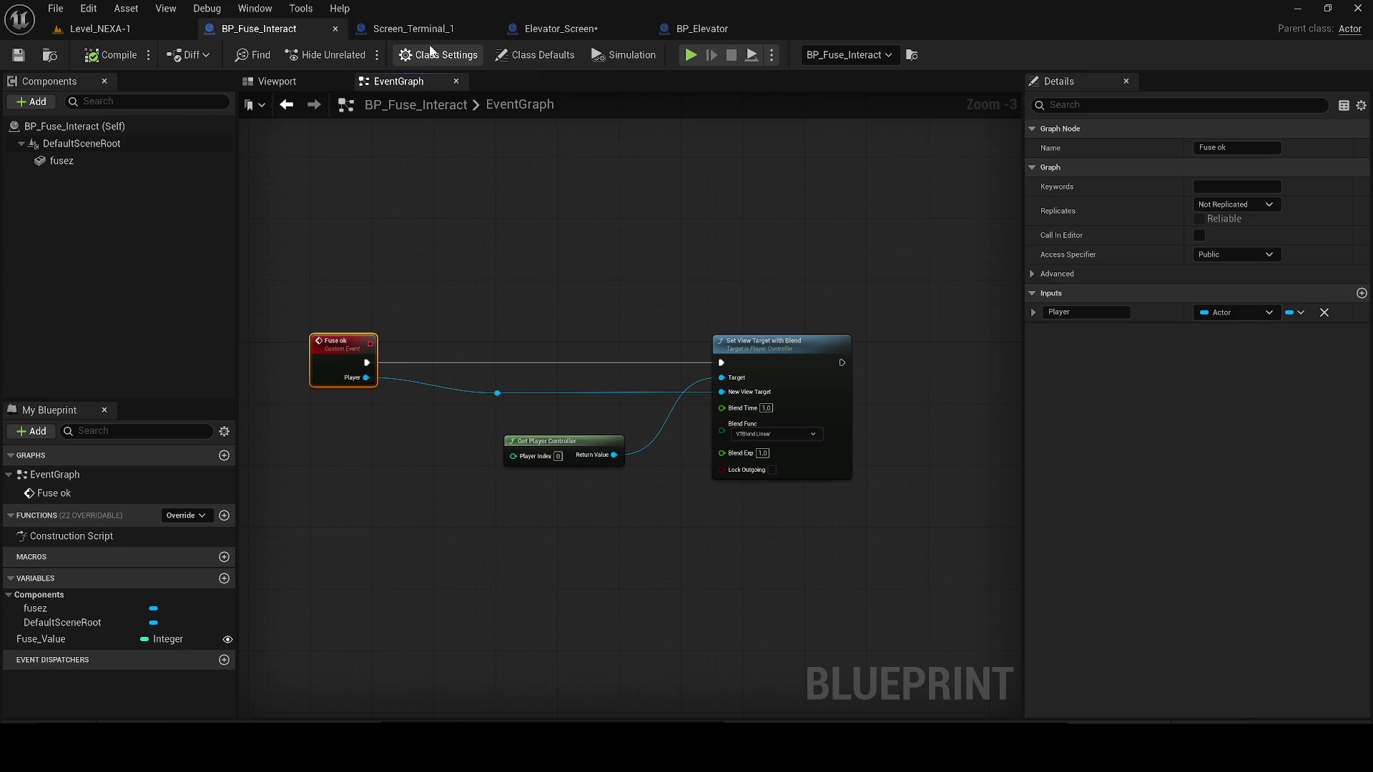
pyautogui.click(128, 28)
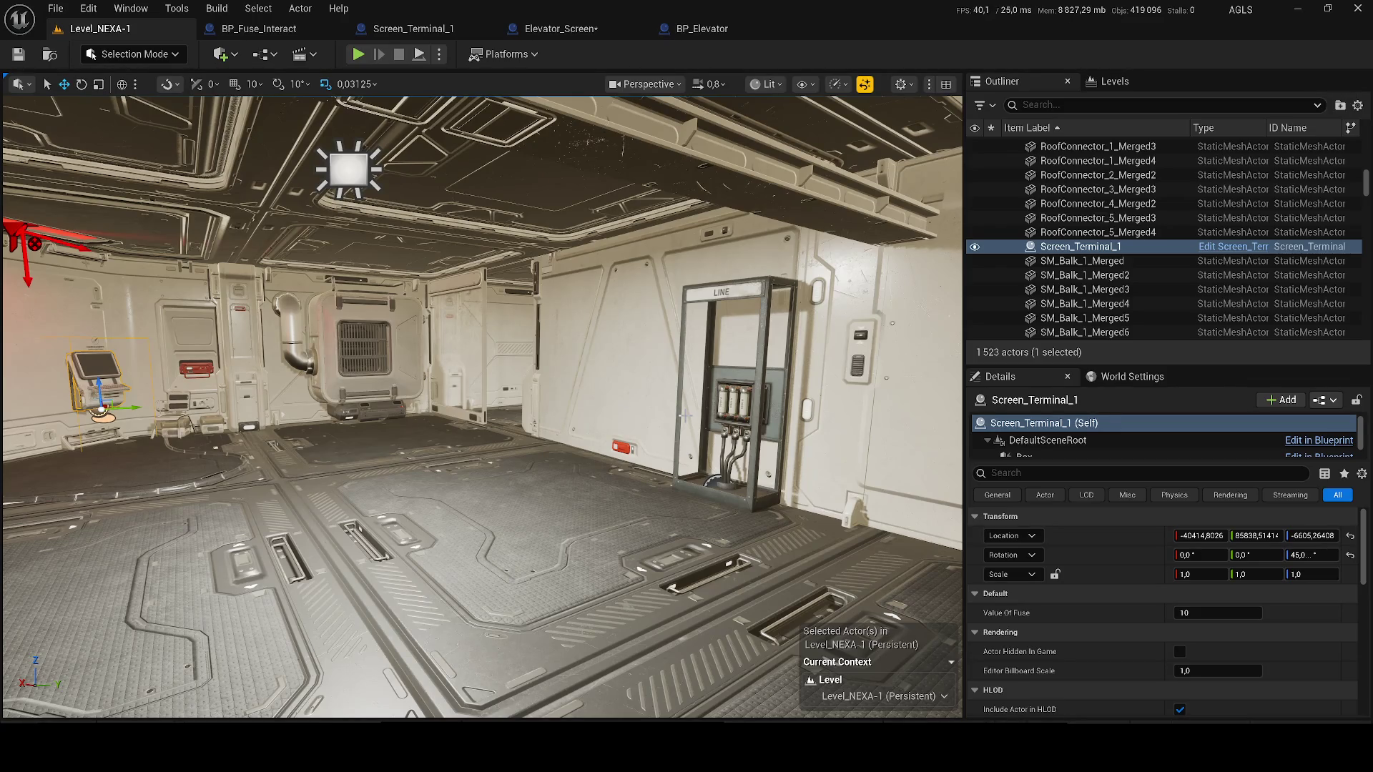
# - Edit the fuse box's BP_Fuse_Interact blueprint, shift all its nodes up slightly, and save
pyautogui.click(767, 373)
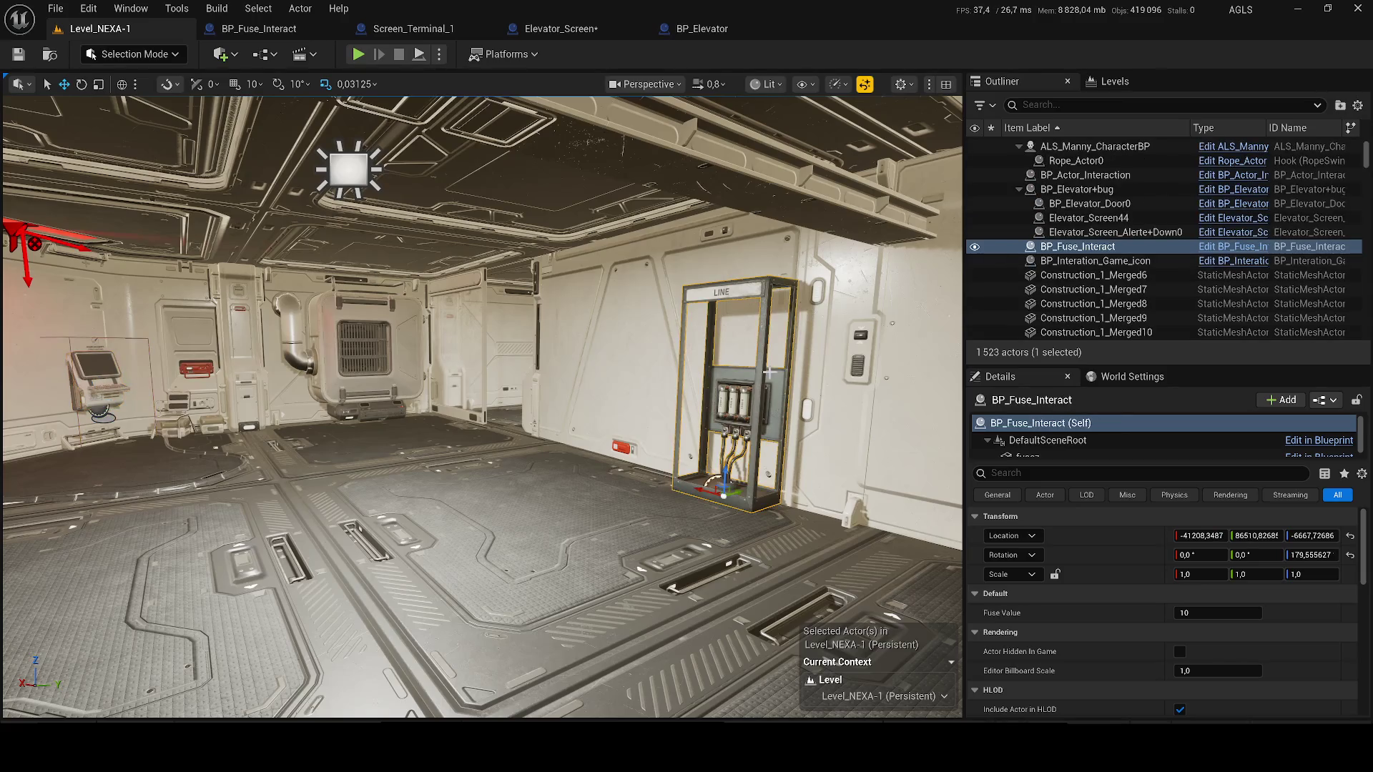
pyautogui.click(1199, 246)
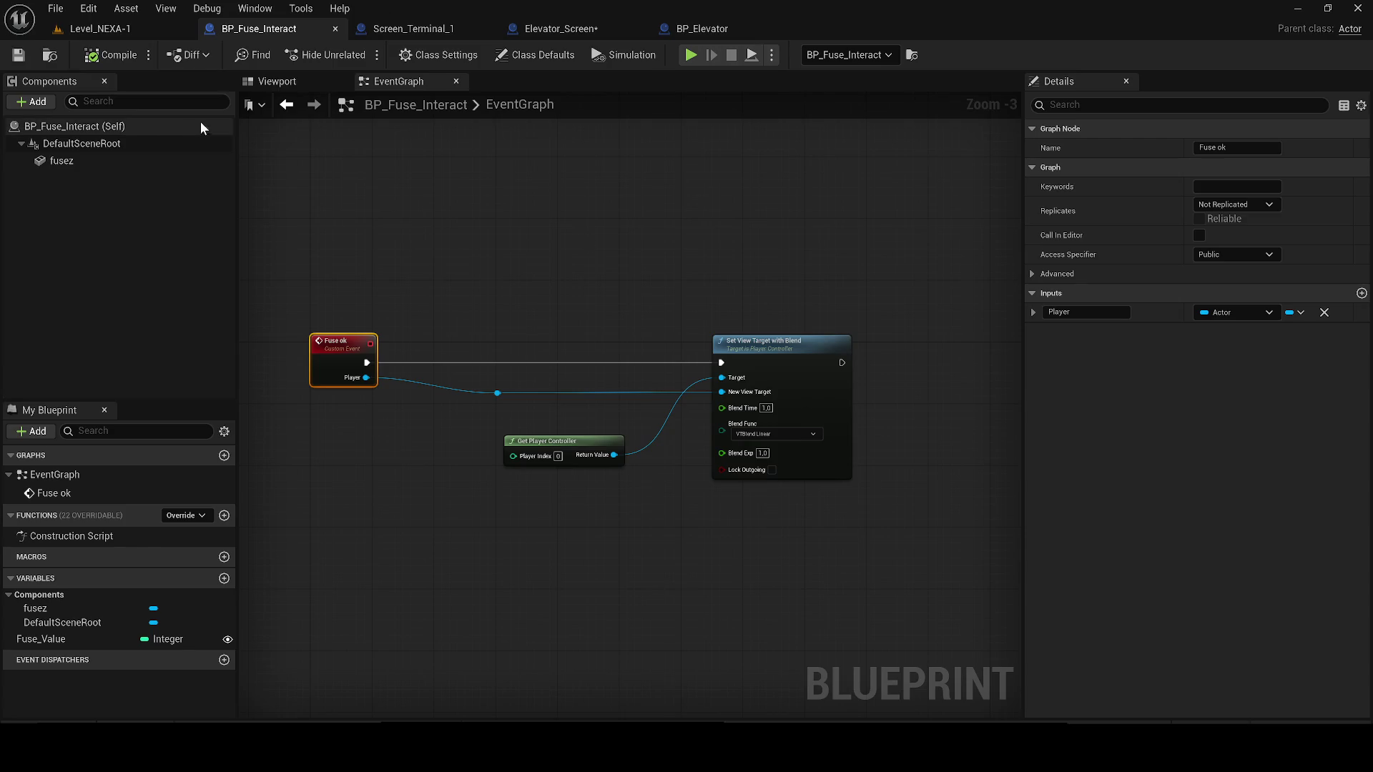
pyautogui.moveTo(440, 308)
pyautogui.mouseDown()
pyautogui.moveTo(492, 325)
pyautogui.moveTo(447, 335)
pyautogui.mouseUp()
pyautogui.moveTo(819, 576); pyautogui.dragTo(342, 338)
pyautogui.moveTo(336, 377); pyautogui.dragTo(339, 325)
pyautogui.click(19, 55)
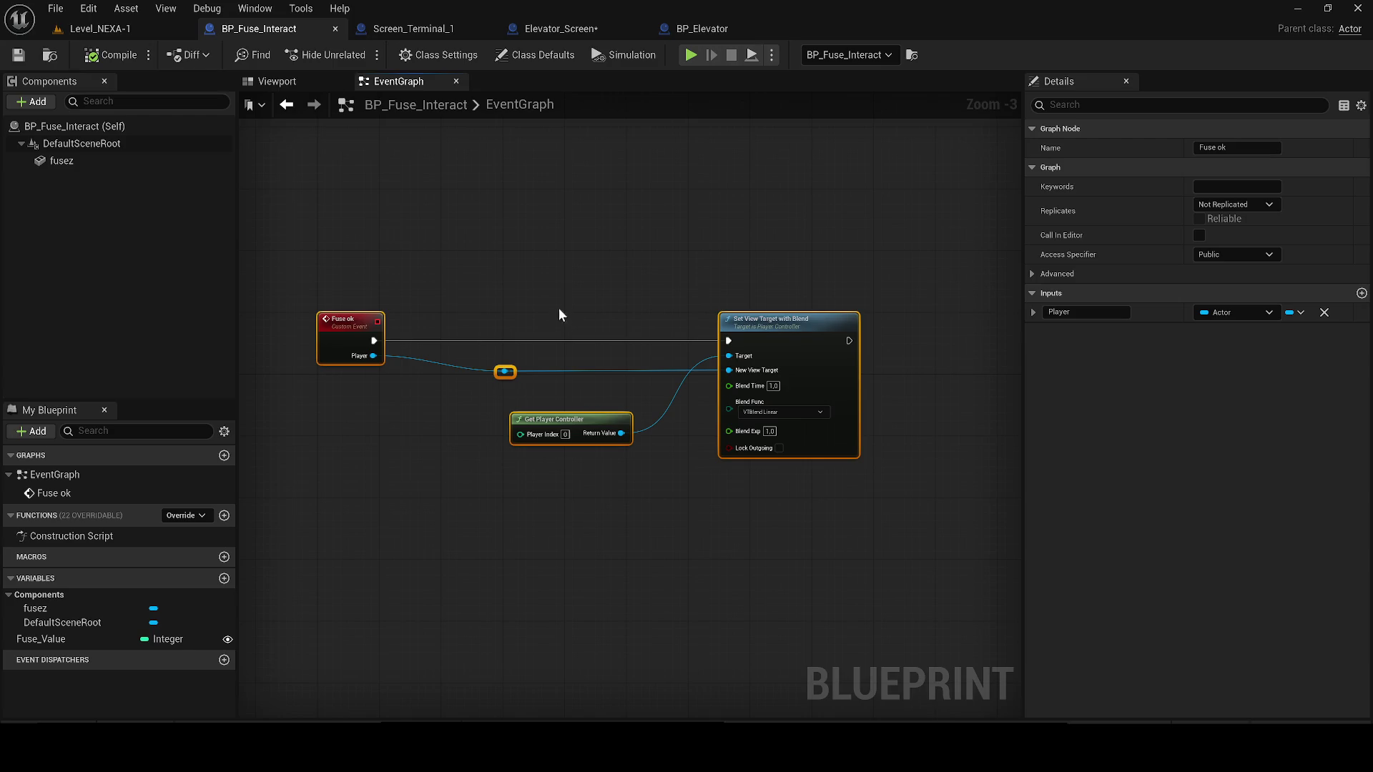
pyautogui.click(100, 28)
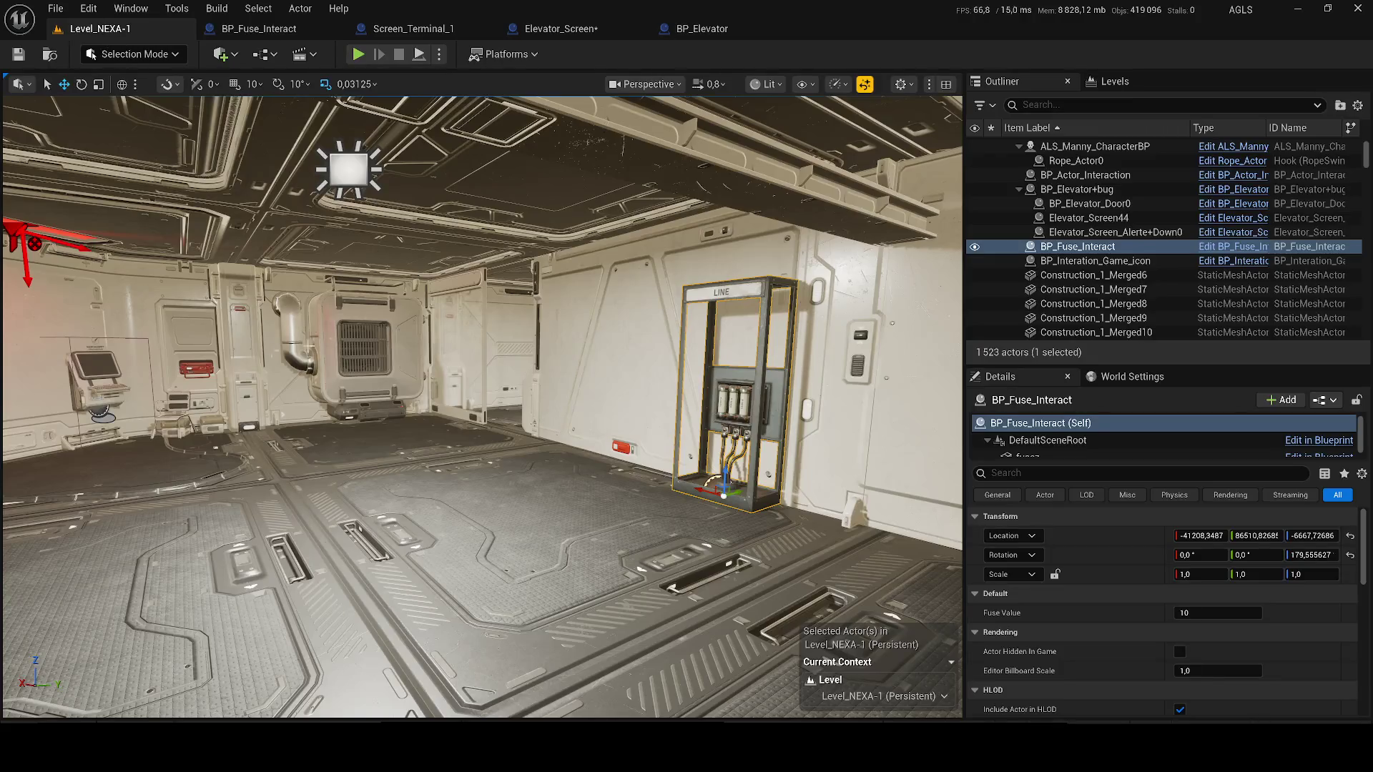
# - In Screen_Terminal_1, add a Fuse Ok call node from the loop's Array Element
pyautogui.scroll(-5, 1226, 268)
pyautogui.click(1226, 275)
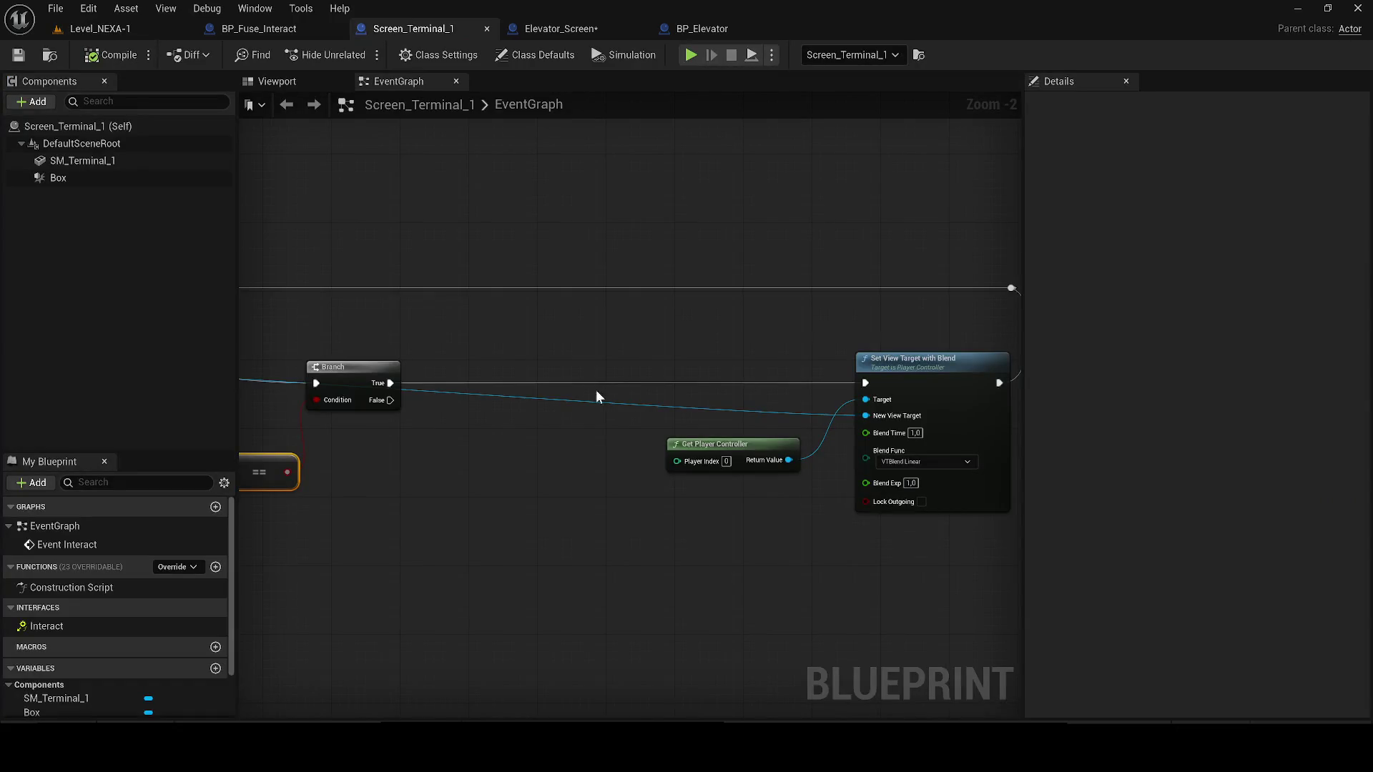
pyautogui.moveTo(598, 397); pyautogui.dragTo(791, 381)
pyautogui.moveTo(319, 353)
pyautogui.mouseDown()
pyautogui.moveTo(599, 383)
pyautogui.moveTo(931, 571)
pyautogui.mouseUp()
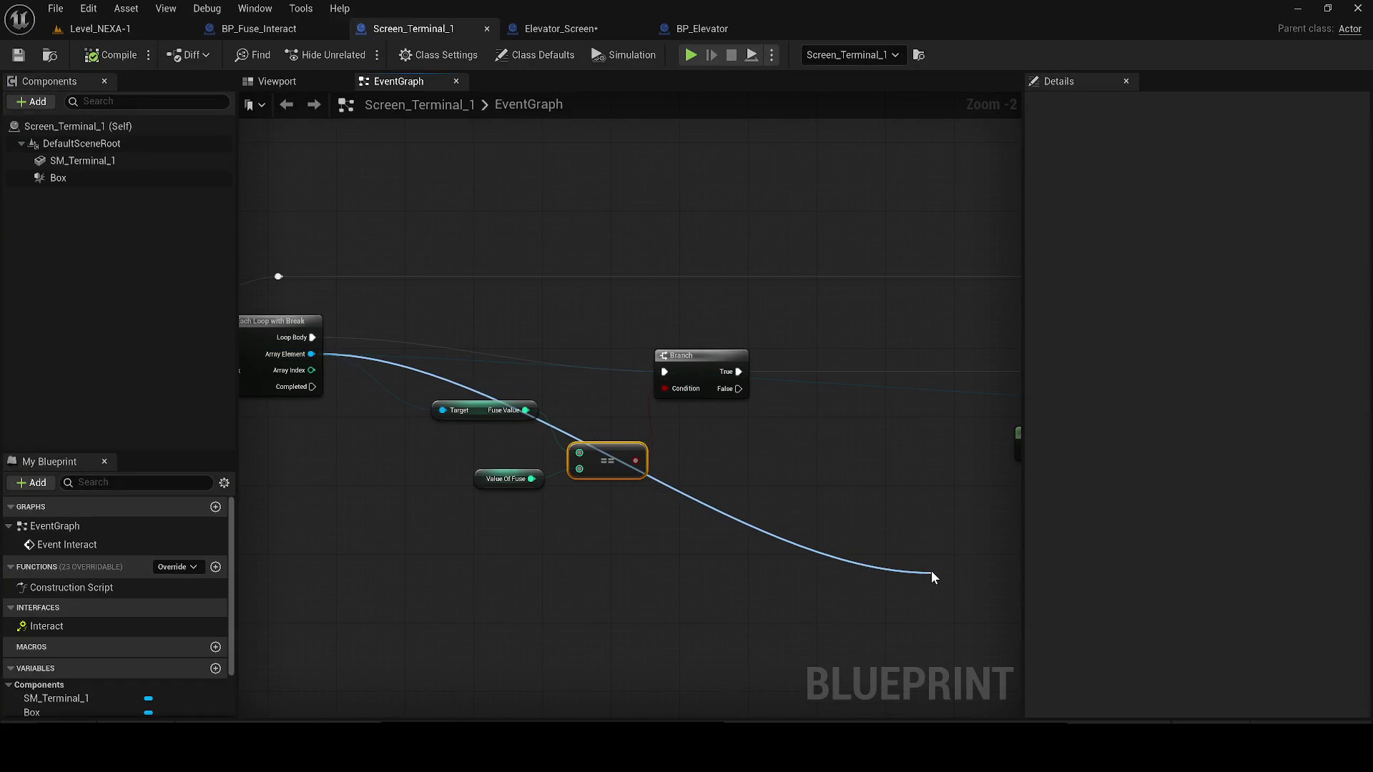
pyautogui.write('fus')
pyautogui.press('Return')
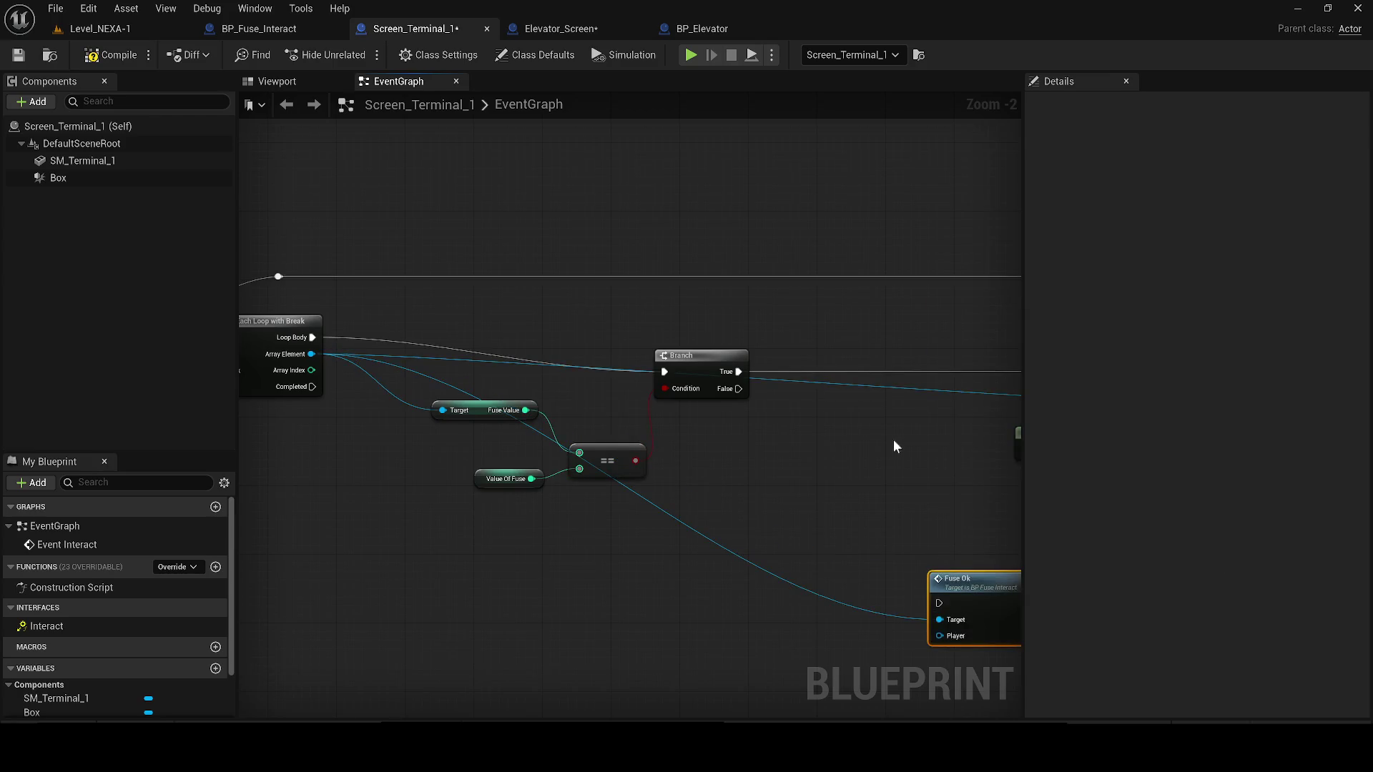
# - Wire Fuse Ok's Player to Event Interact, Branch True into Fuse Ok, and Fuse Ok into Set View Target with Blend
pyautogui.moveTo(894, 439); pyautogui.dragTo(767, 430)
pyautogui.moveTo(821, 635)
pyautogui.mouseDown()
pyautogui.moveTo(285, 481)
pyautogui.moveTo(286, 450)
pyautogui.moveTo(358, 367)
pyautogui.moveTo(442, 346)
pyautogui.mouseUp()
pyautogui.moveTo(794, 551); pyautogui.dragTo(286, 540)
pyautogui.moveTo(668, 565); pyautogui.dragTo(601, 375)
pyautogui.scroll(2, 601, 375)
pyautogui.moveTo(401, 355)
pyautogui.mouseDown()
pyautogui.moveTo(561, 406)
pyautogui.moveTo(621, 350)
pyautogui.moveTo(558, 354)
pyautogui.mouseUp()
pyautogui.moveTo(547, 363); pyautogui.dragTo(856, 363)
# - Compile the Screen_Terminal_1 blueprint and start a play test of Level_NEXA-1
pyautogui.click(111, 55)
pyautogui.click(101, 29)
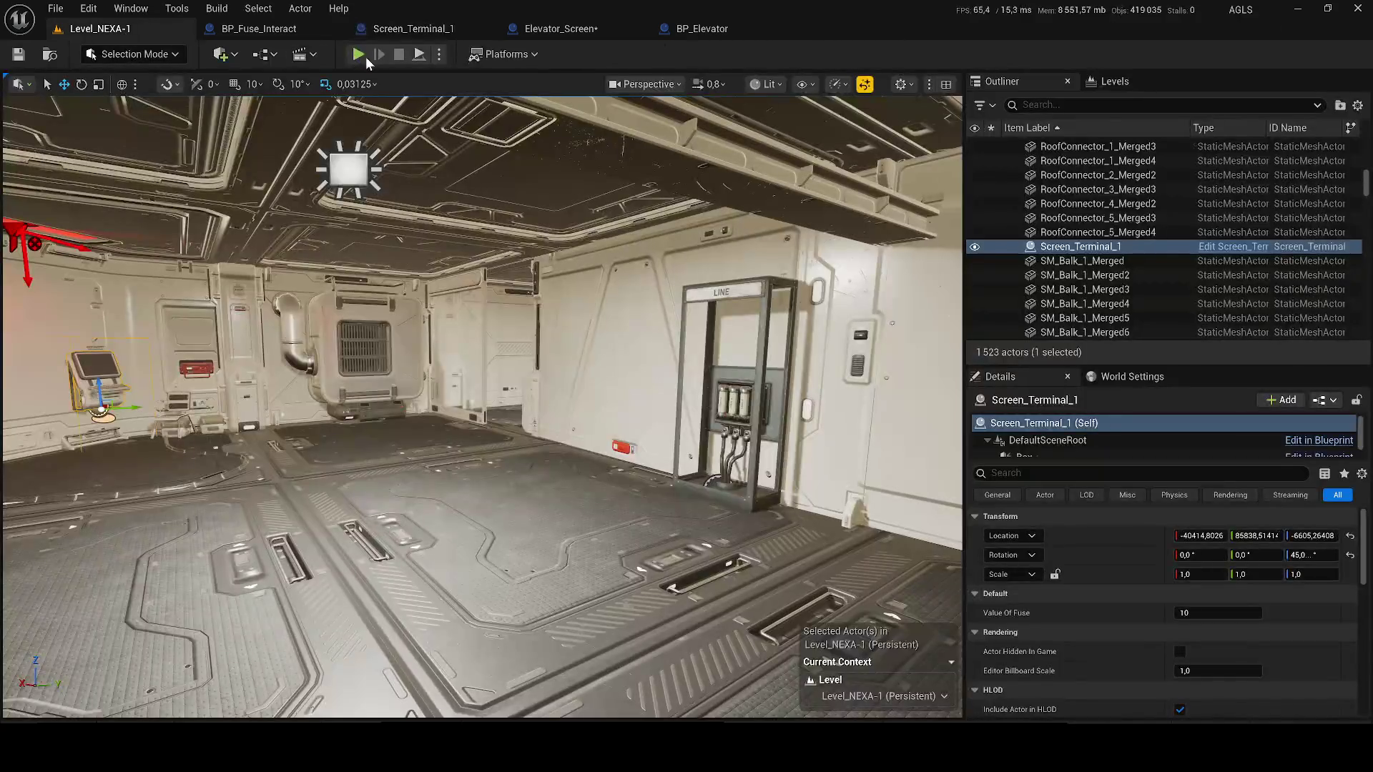
pyautogui.click(366, 57)
# - Run the character down the corridor into the large room, then stop the play test
pyautogui.press('w')
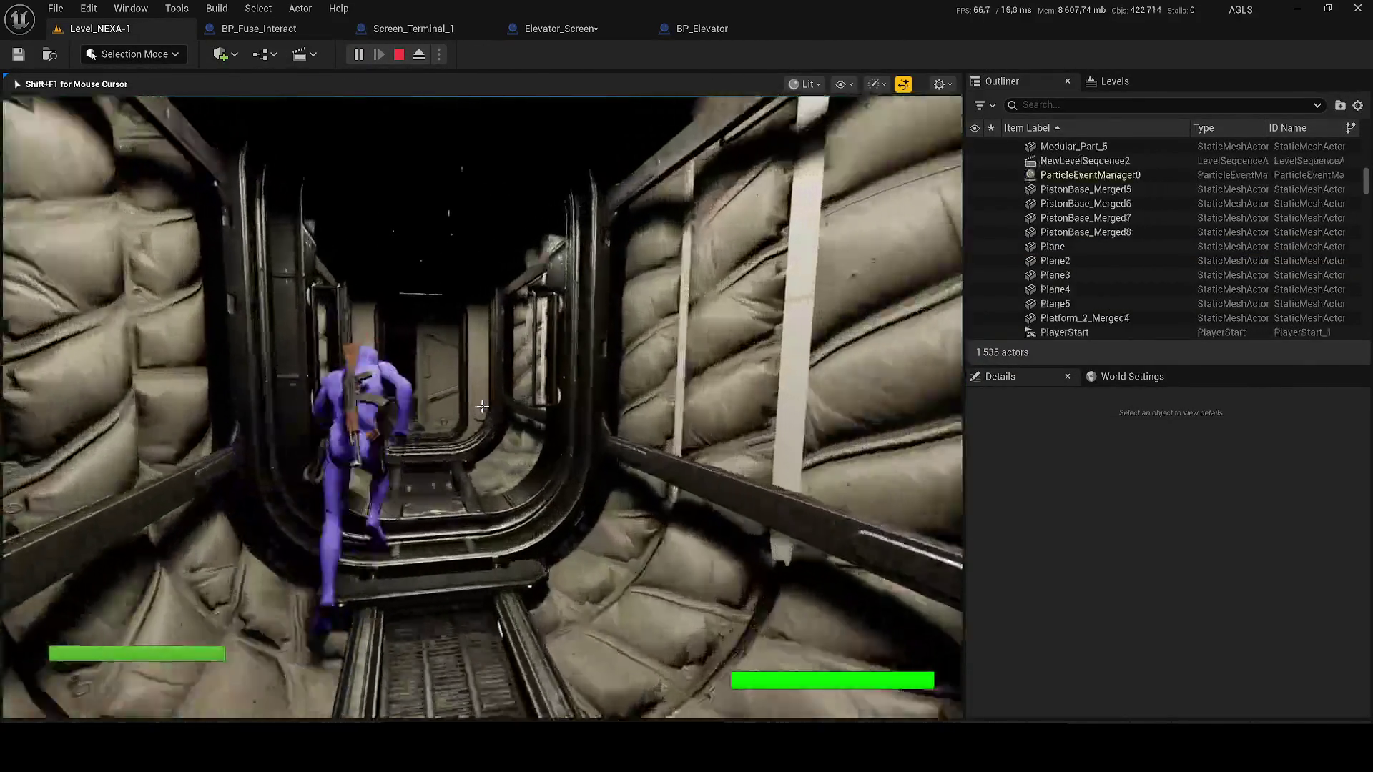
pyautogui.press('w')
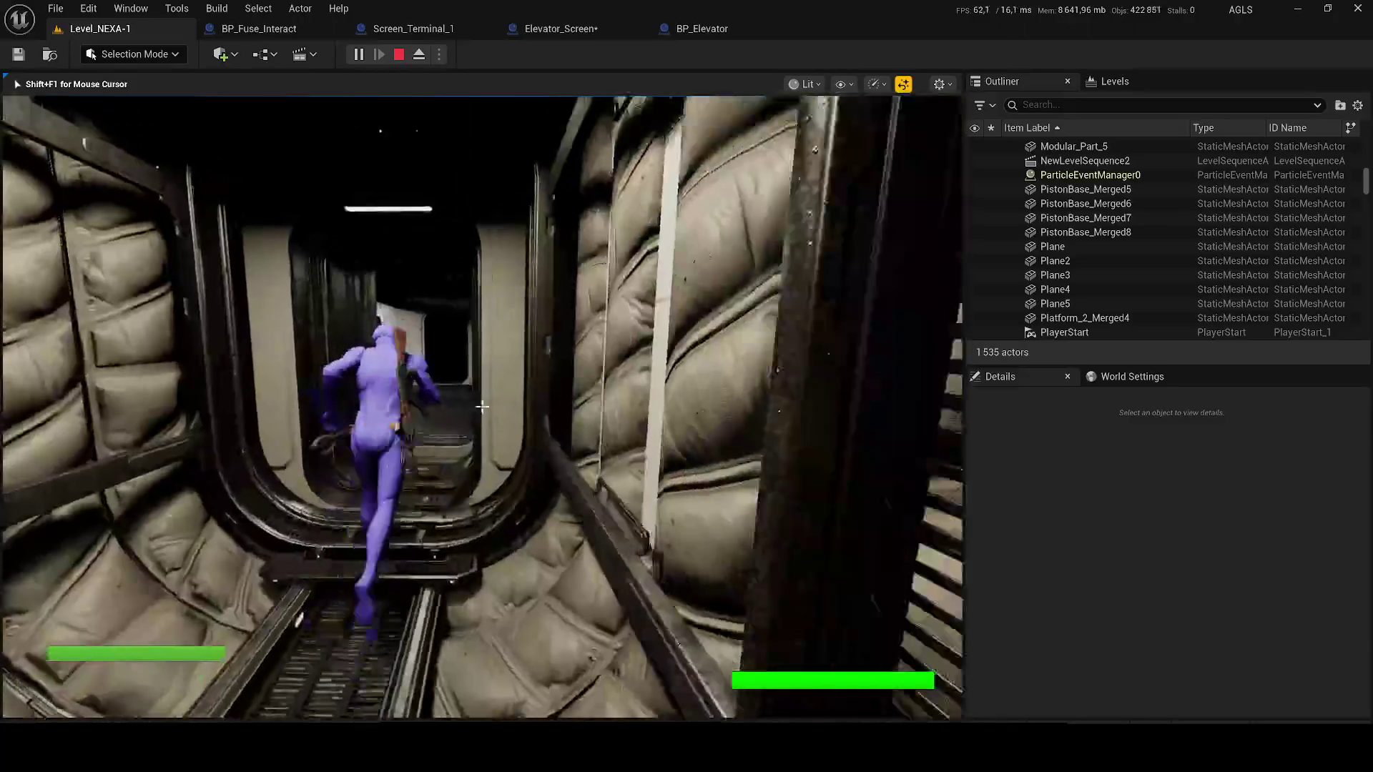
pyautogui.press('w')
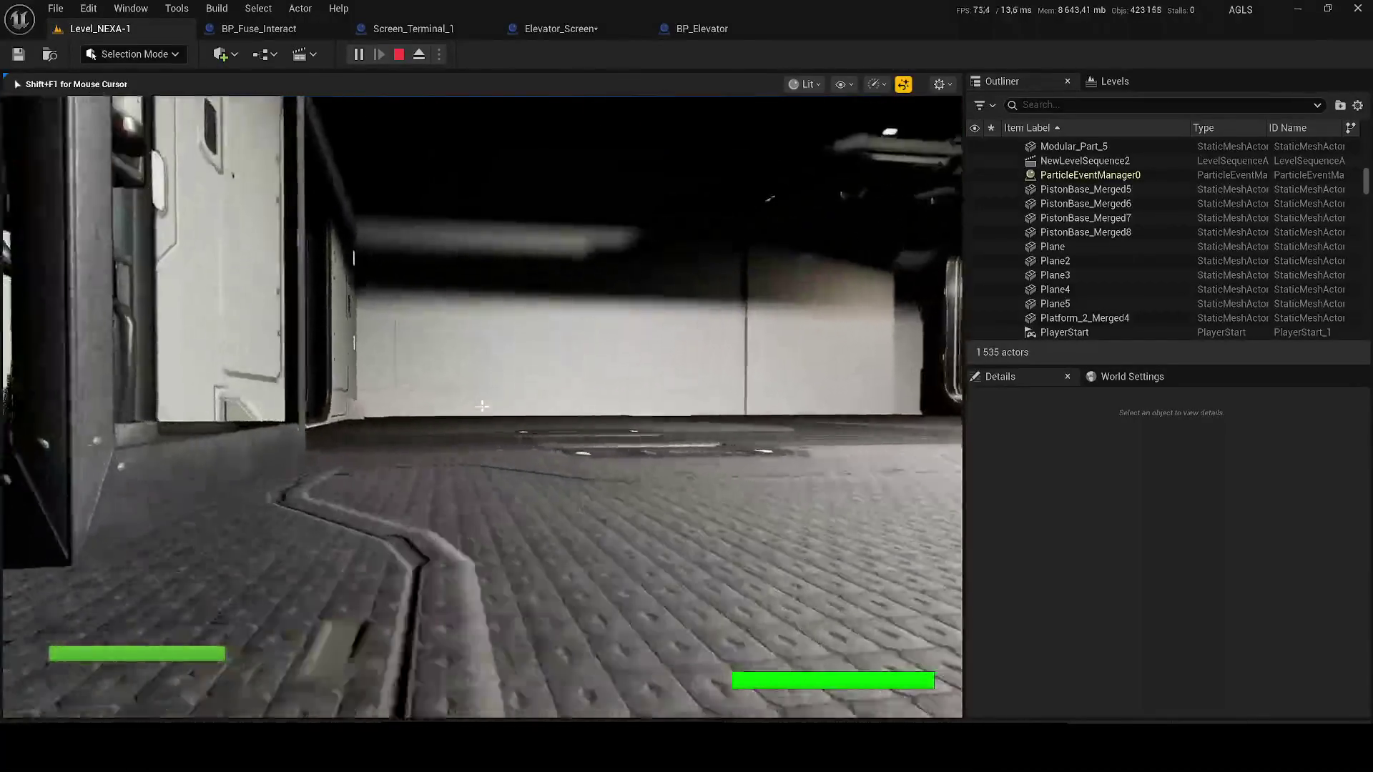
pyautogui.hotkey('shift', 'F1')
pyautogui.press('Escape')
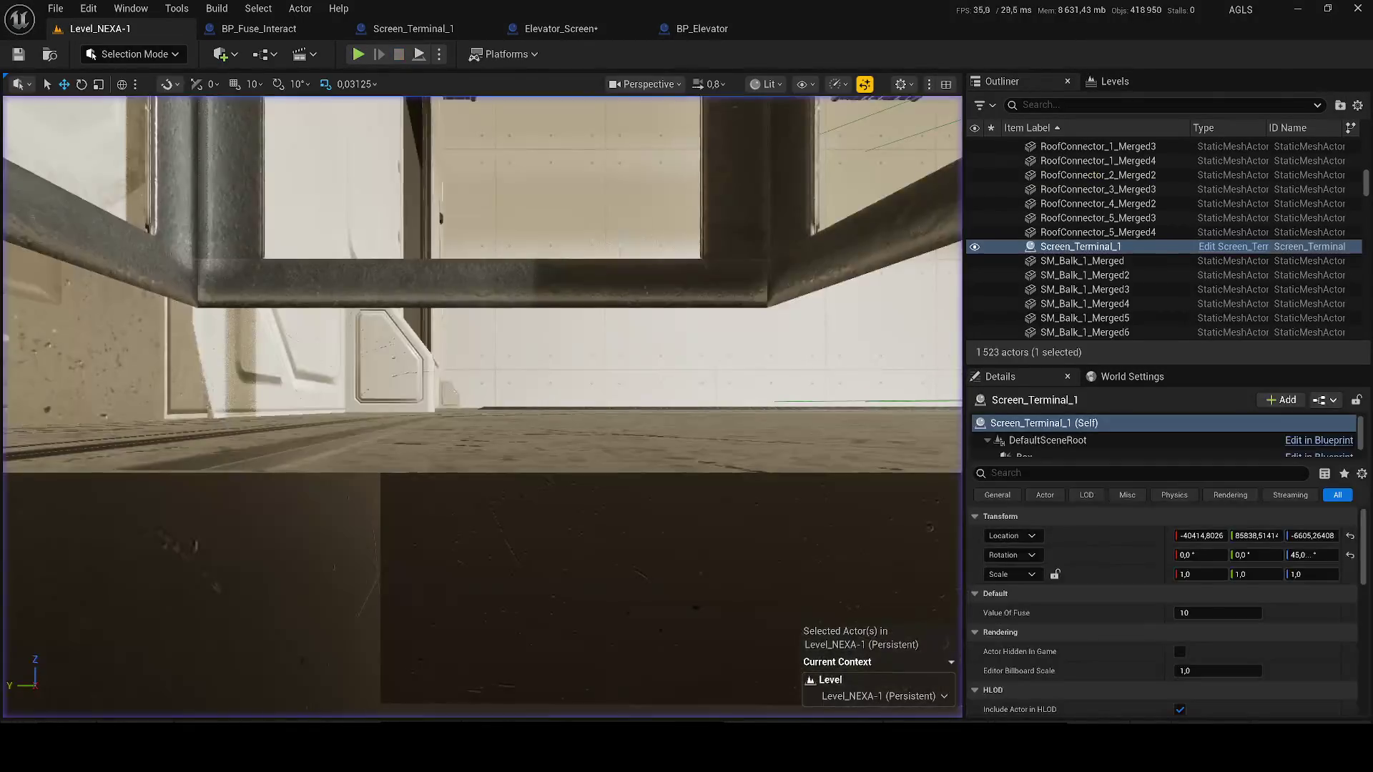
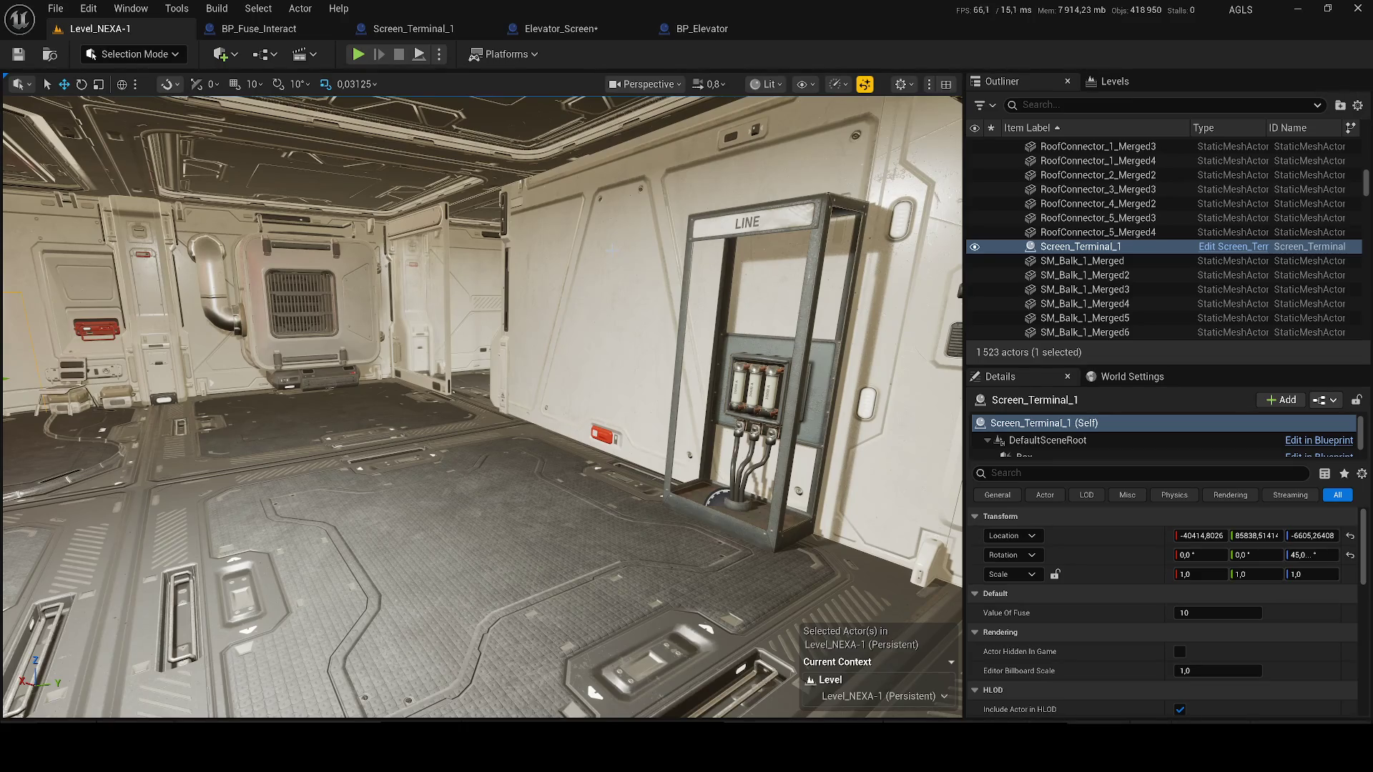
# - Add a Camera component to BP_Fuse_Interact, then save and close the blueprint
pyautogui.click(311, 28)
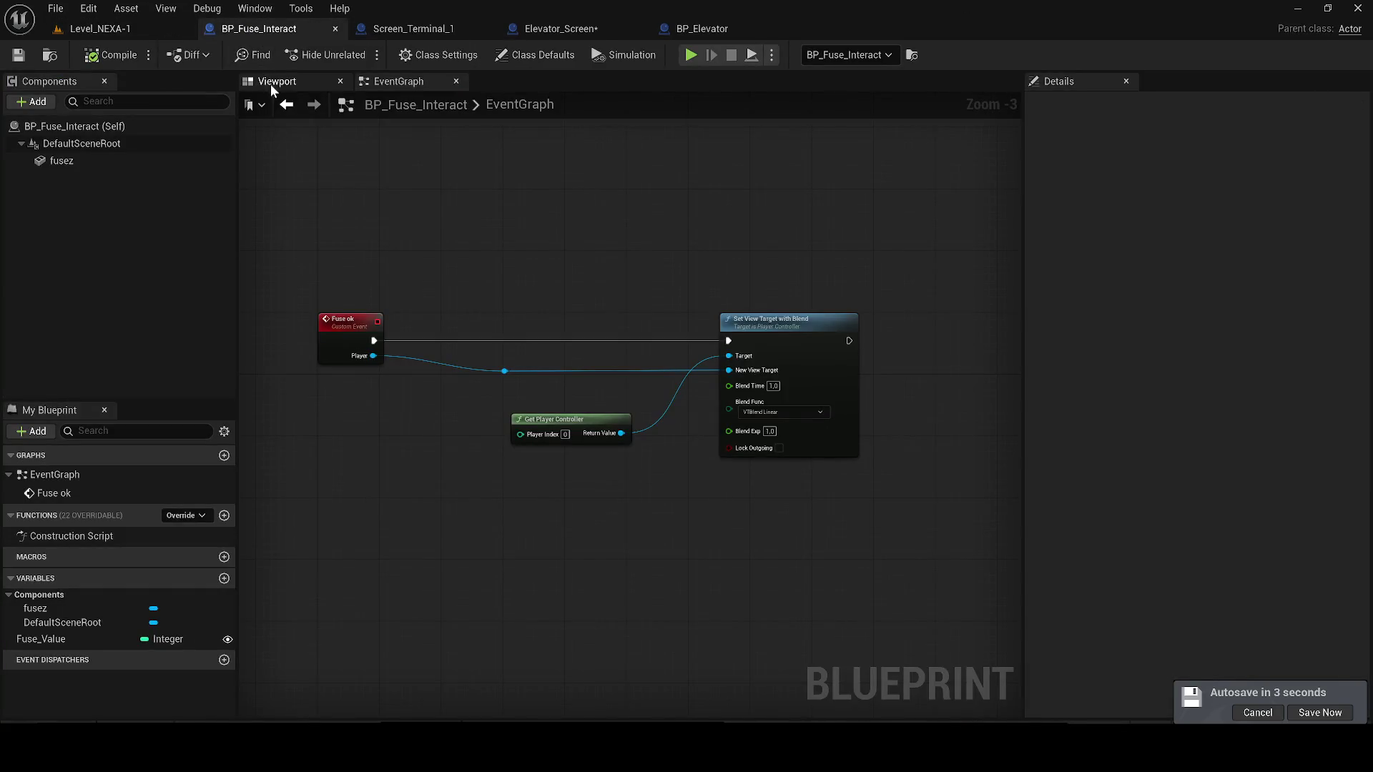
pyautogui.click(272, 89)
pyautogui.click(25, 102)
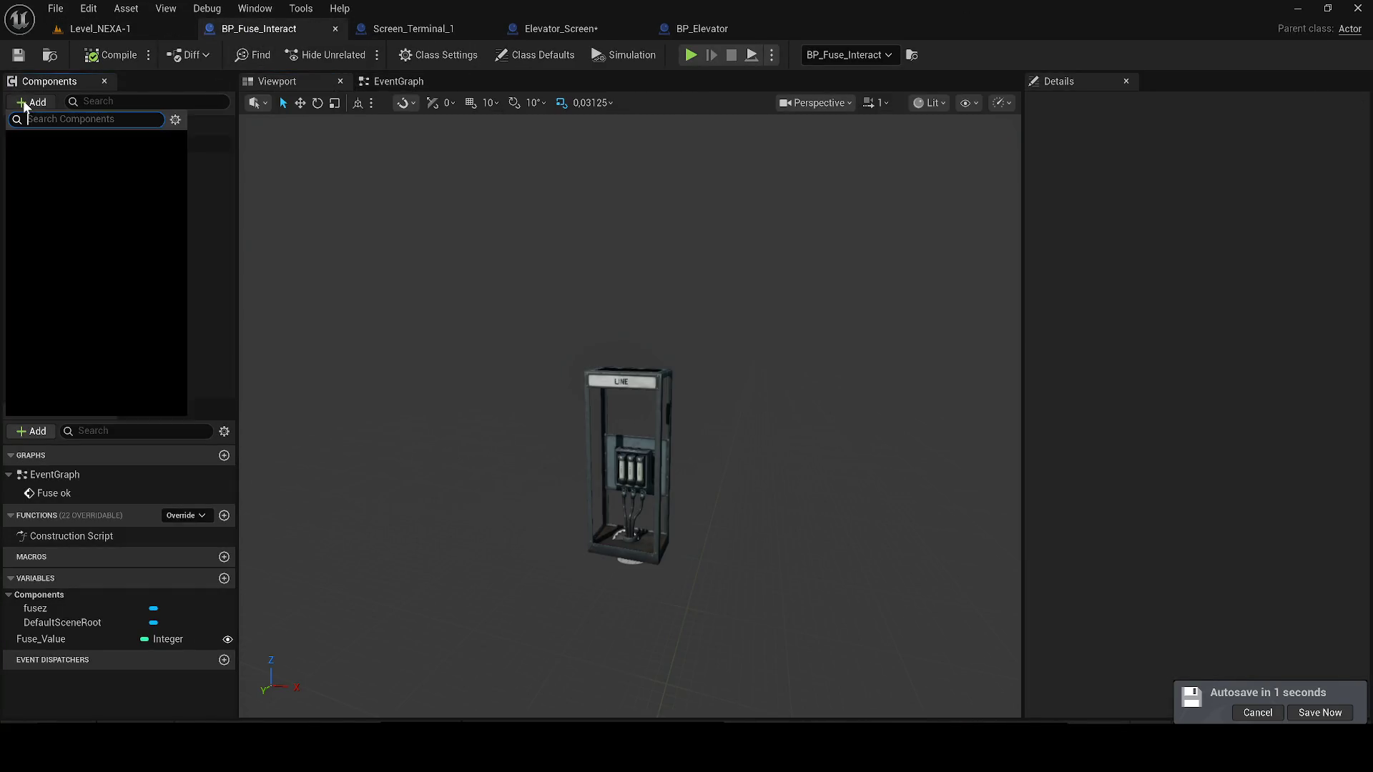
pyautogui.write('camera')
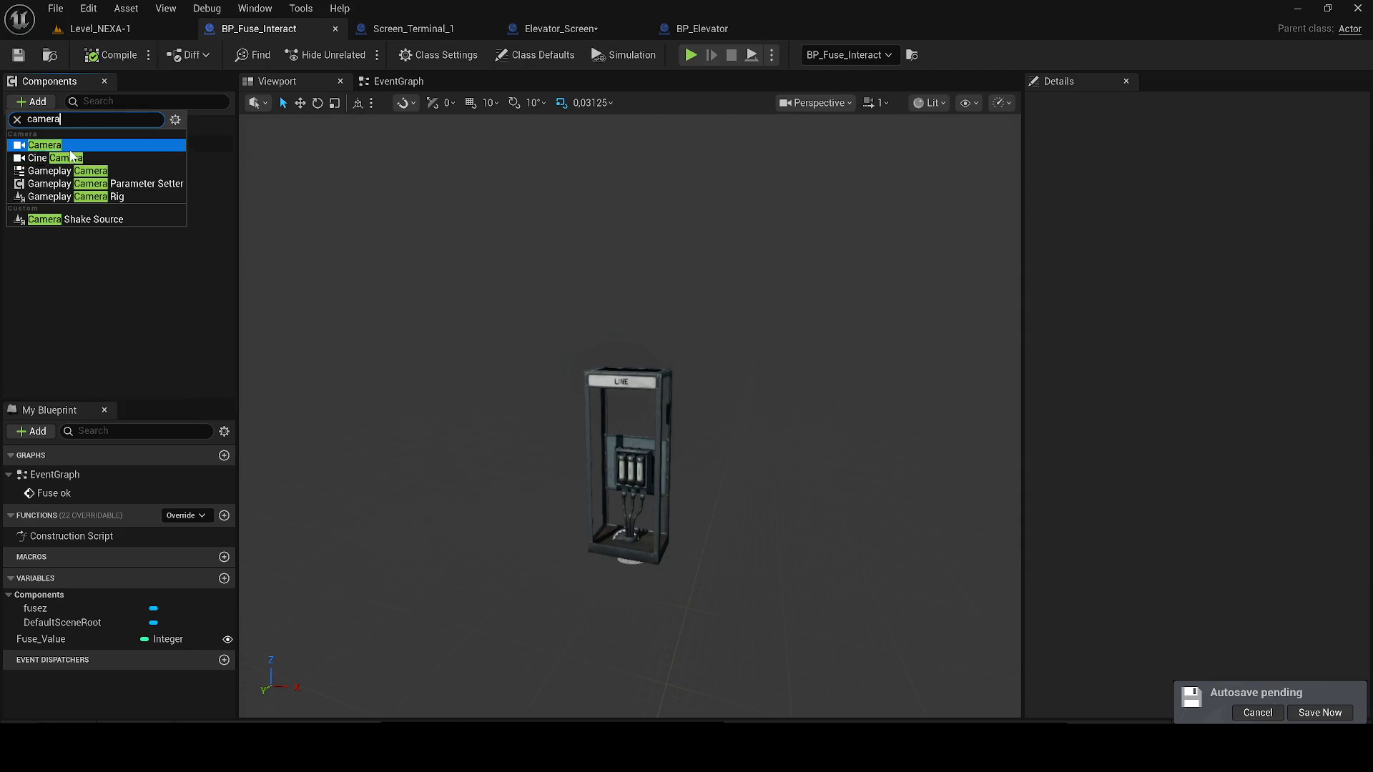
pyautogui.click(67, 146)
pyautogui.click(18, 56)
pyautogui.click(335, 29)
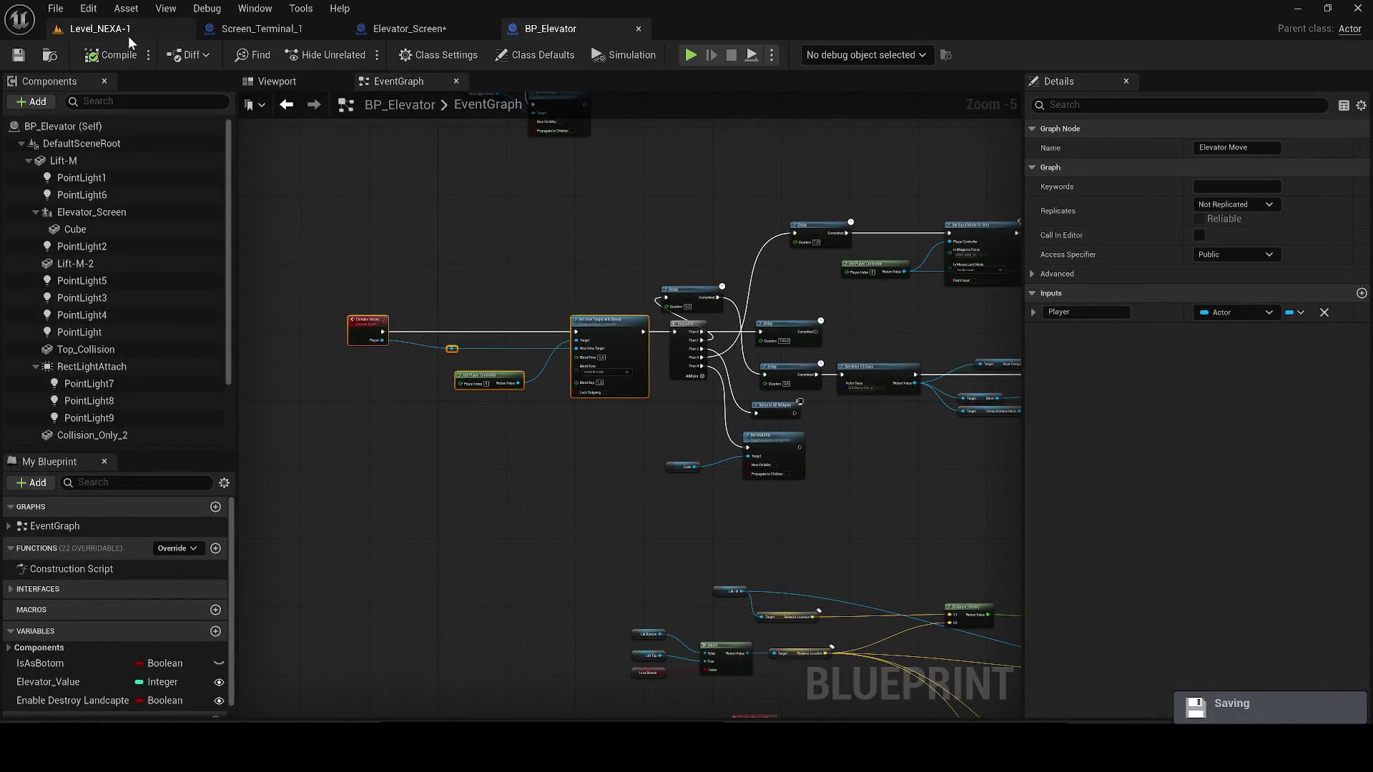
# - In Level_NEXA-1, aim BP_Fuse_Interact's camera at the terminal's screen and keyboard
pyautogui.click(100, 29)
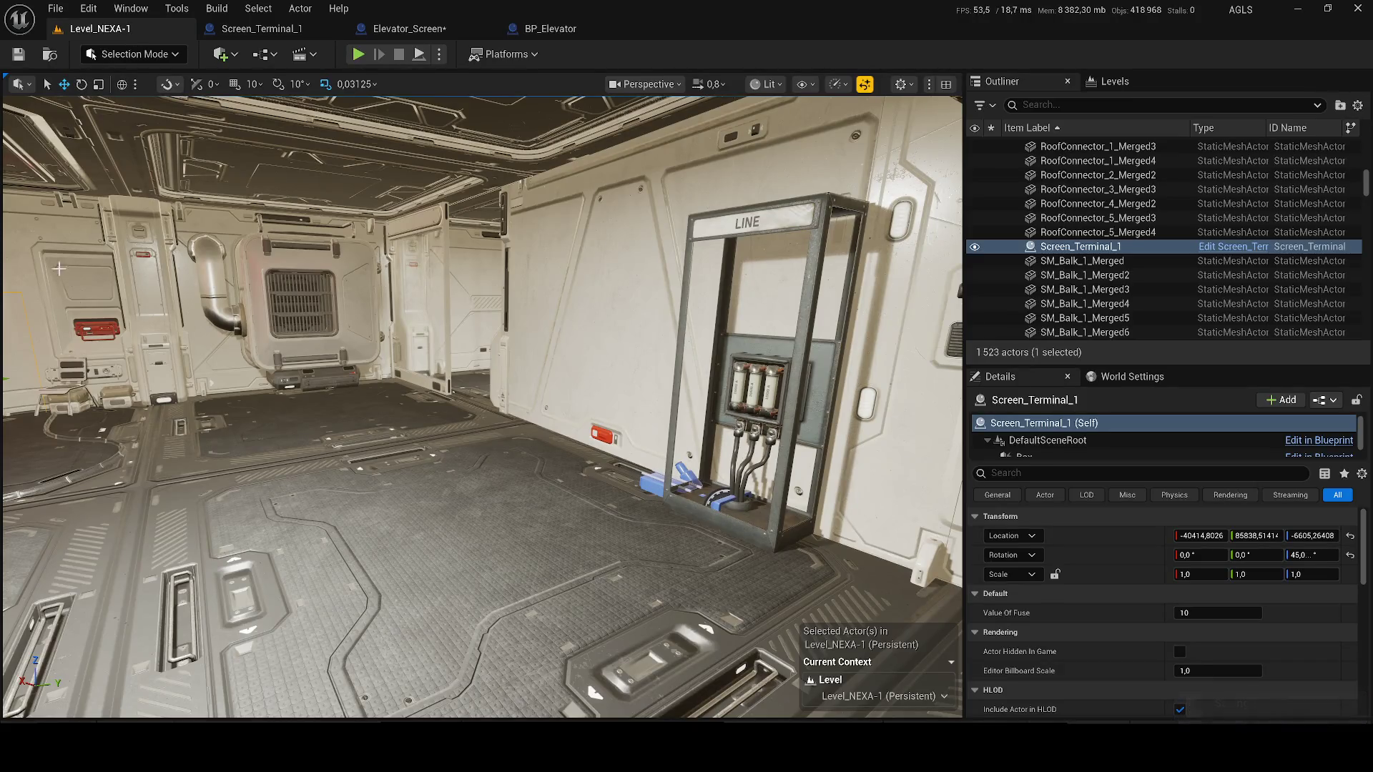
pyautogui.click(727, 378)
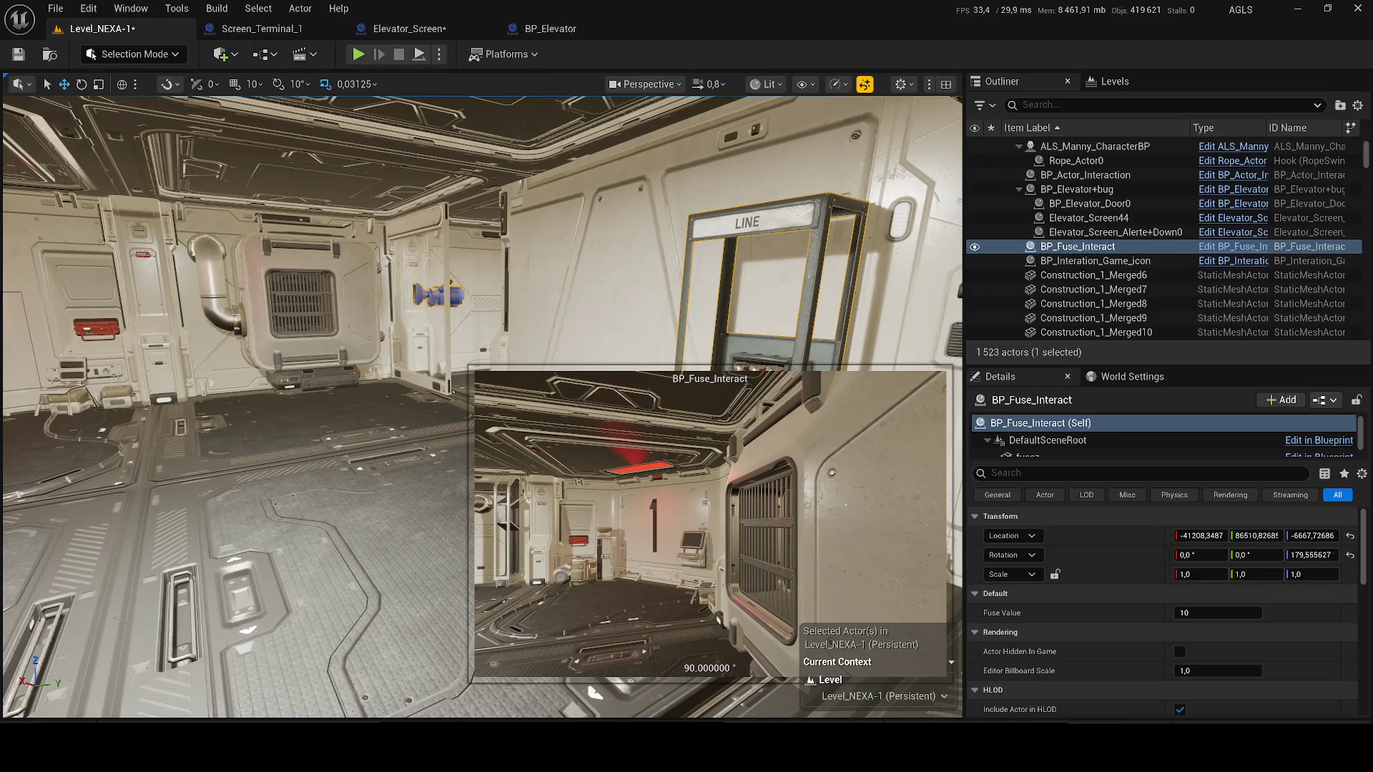
pyautogui.moveTo(440, 293)
pyautogui.mouseDown()
pyautogui.moveTo(32, 293)
pyautogui.moveTo(114, 293)
pyautogui.moveTo(50, 286)
pyautogui.moveTo(20, 301)
pyautogui.mouseUp()
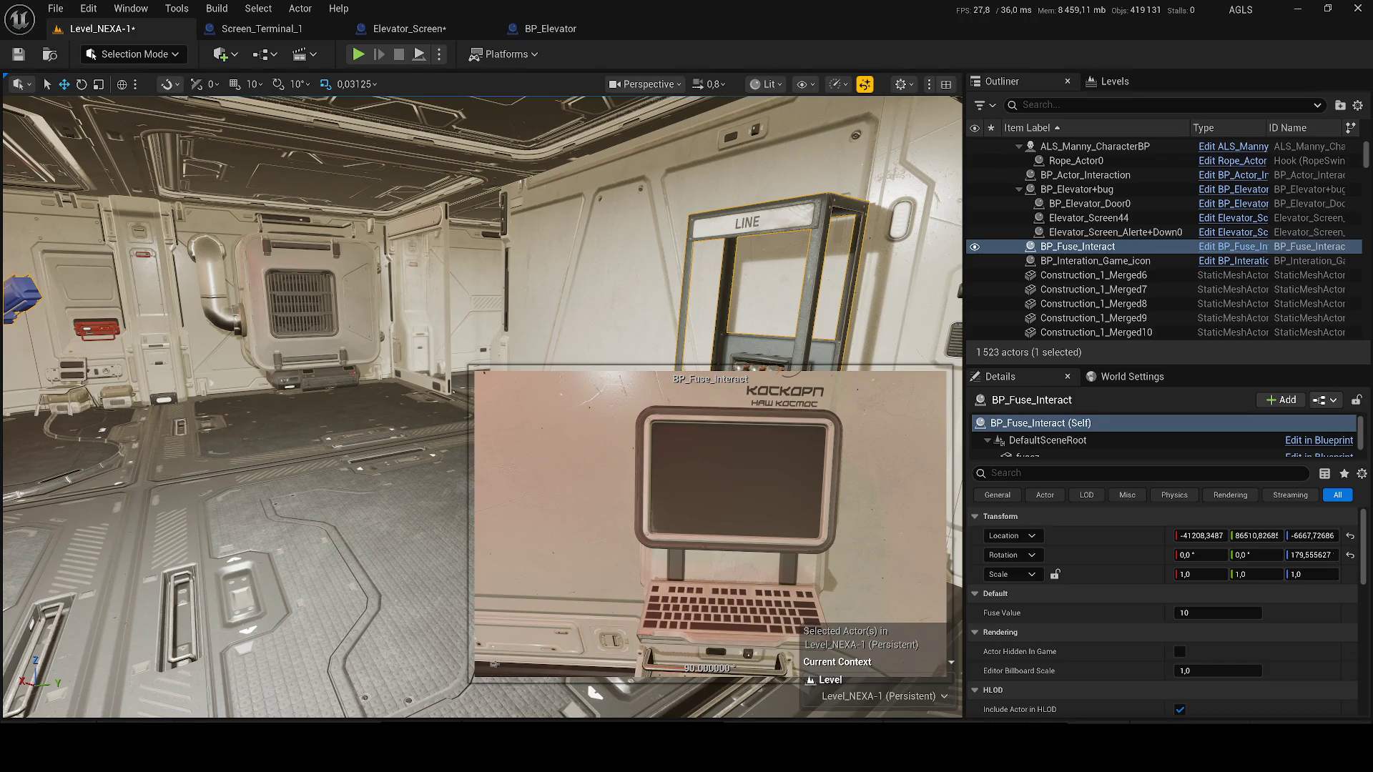
pyautogui.doubleClick(1330, 304)
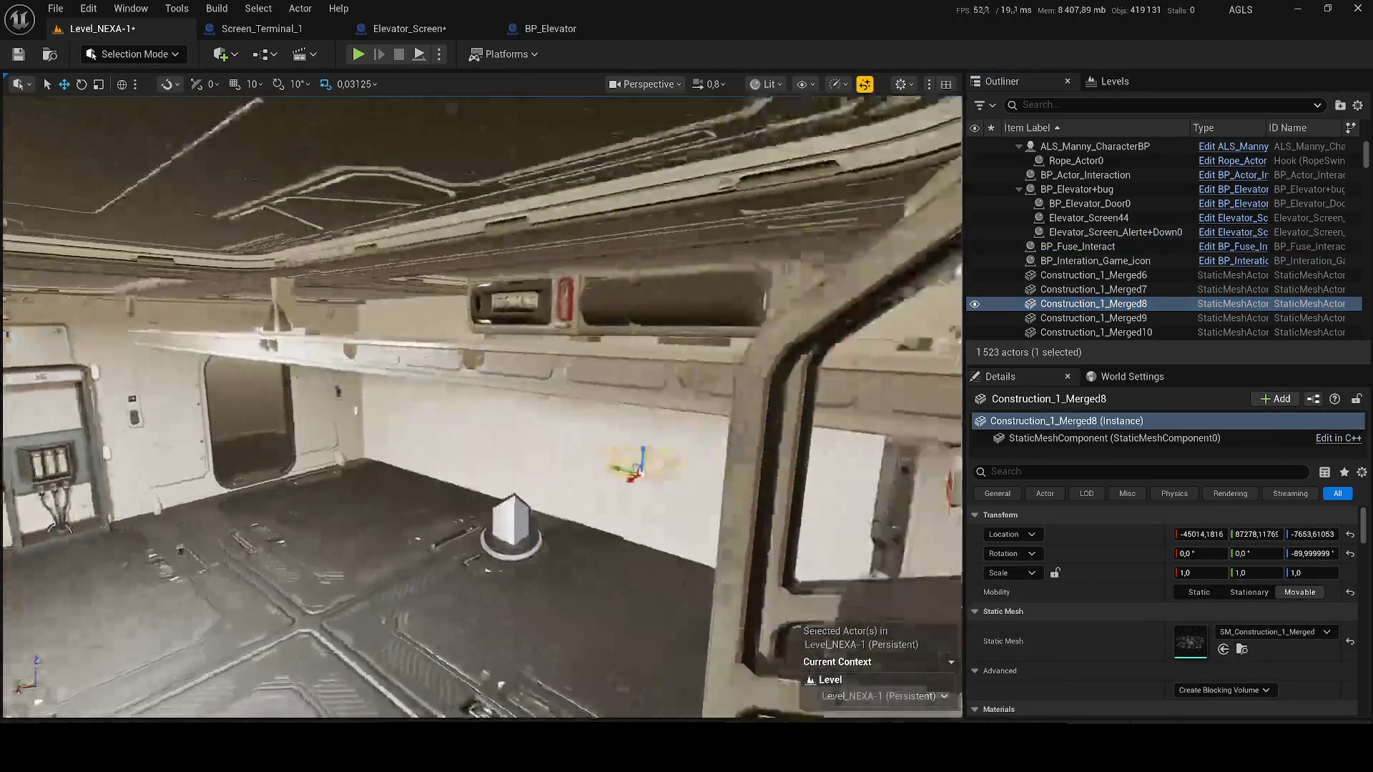
# - Move ALS_Manny_CharacterBP to a new spot in the room, save the level and start a test play
pyautogui.scroll(1, 483, 407)
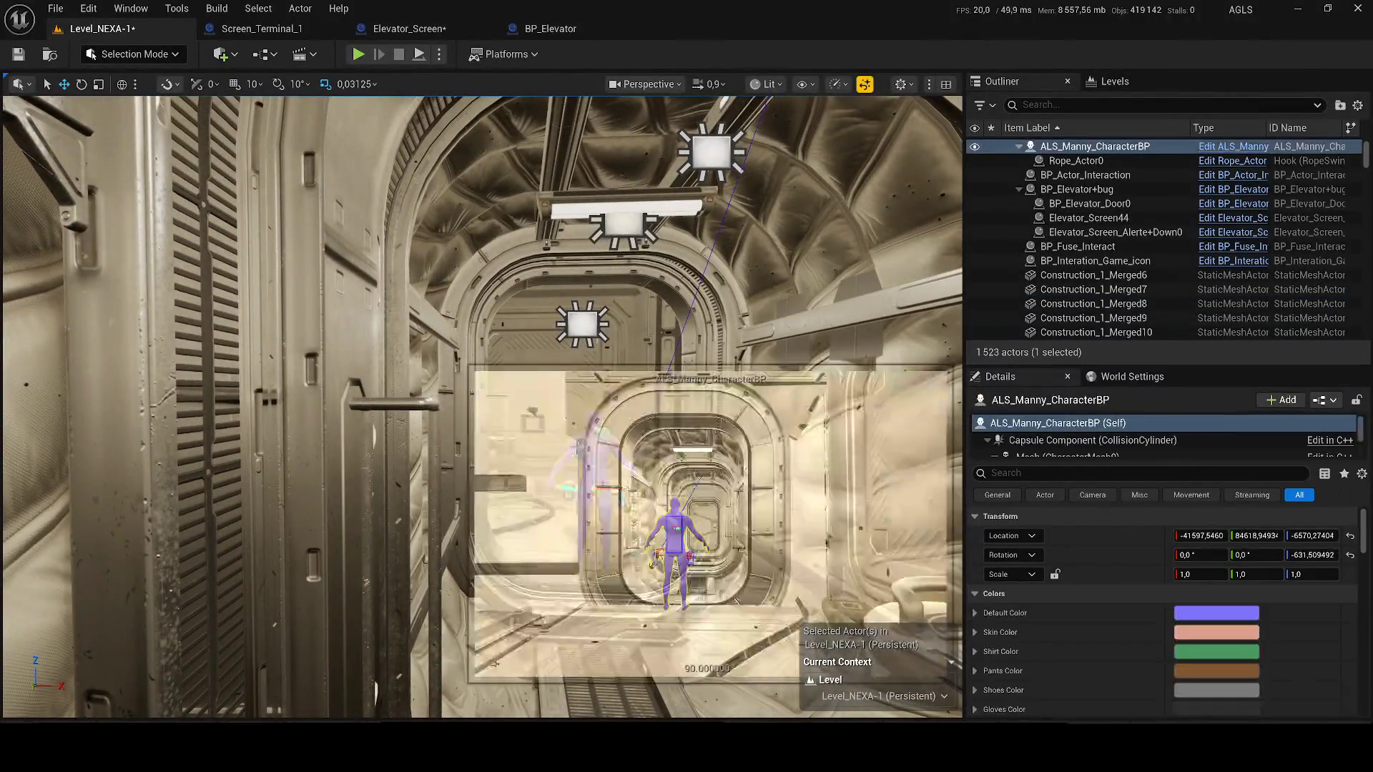
pyautogui.click(1094, 145)
pyautogui.press('f')
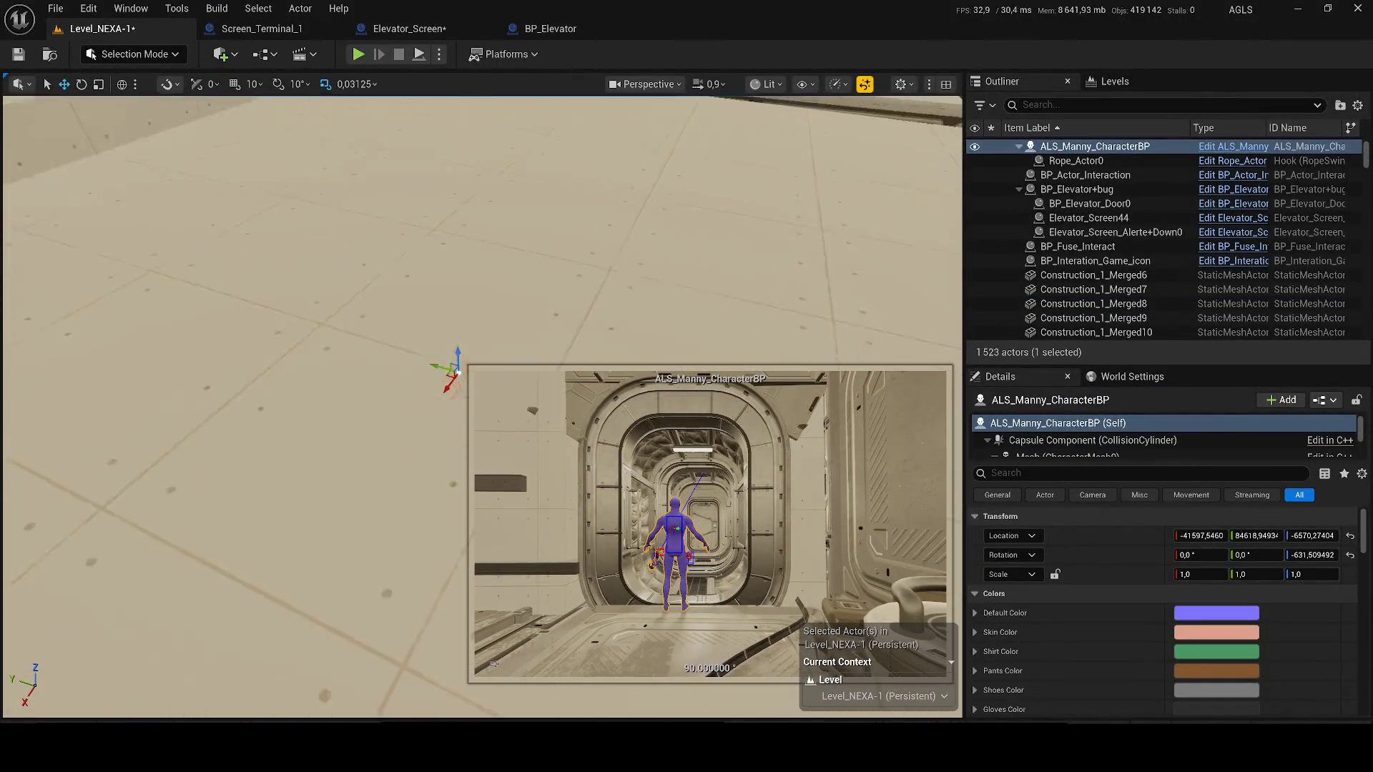
pyautogui.moveTo(363, 367); pyautogui.dragTo(269, 354)
pyautogui.moveTo(175, 341)
pyautogui.mouseDown()
pyautogui.moveTo(117, 336)
pyautogui.moveTo(118, 306)
pyautogui.moveTo(179, 306)
pyautogui.moveTo(93, 296)
pyautogui.moveTo(64, 309)
pyautogui.mouseUp()
pyautogui.hotkey('ctrl', 's')
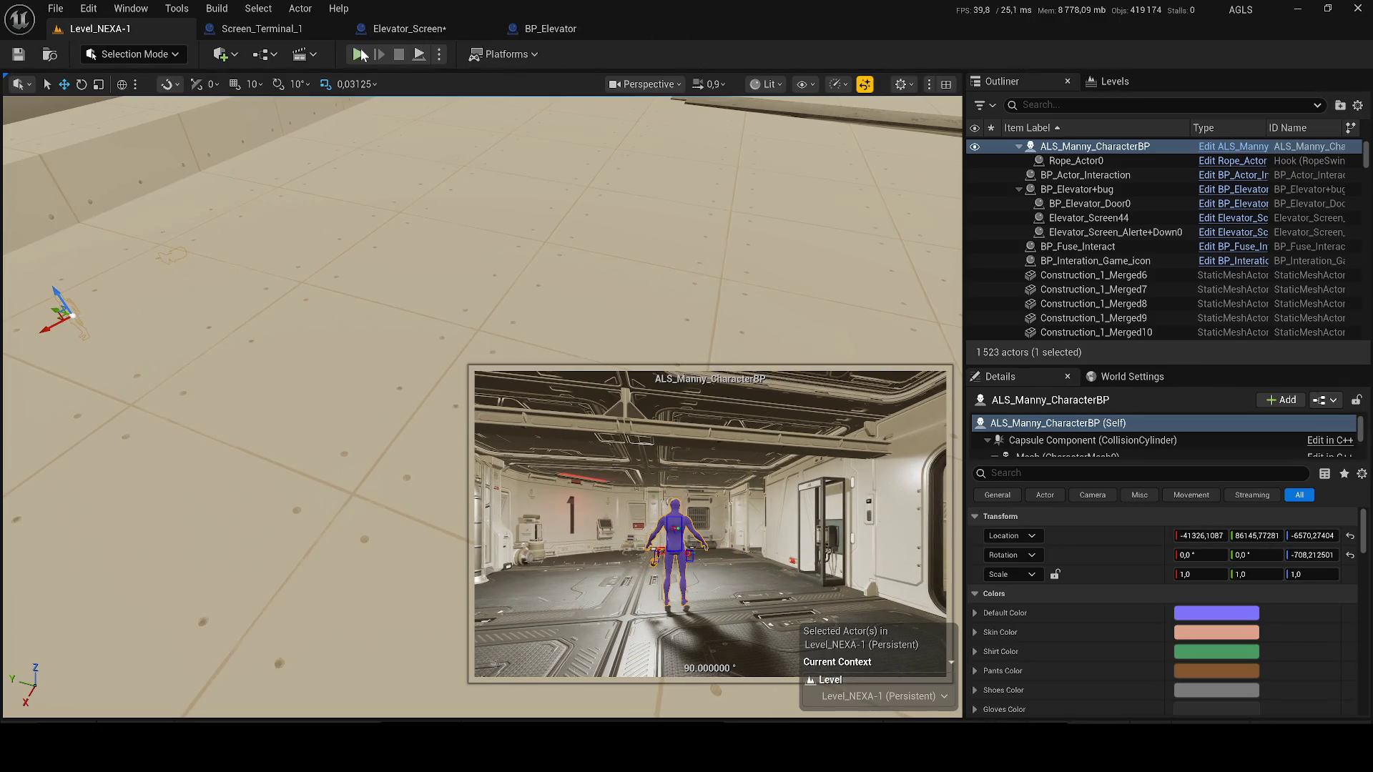
pyautogui.hotkey('alt', 'p')
pyautogui.press('w')
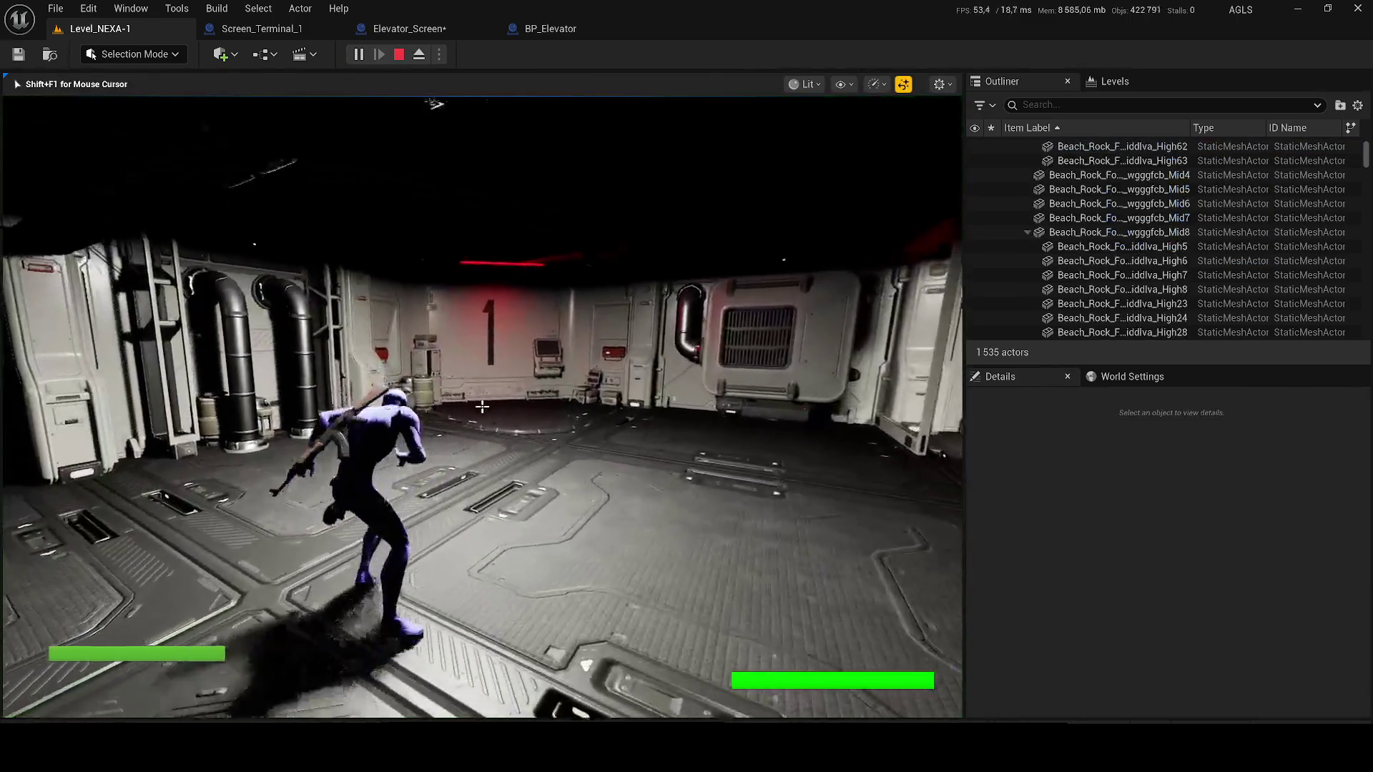
pyautogui.press('a')
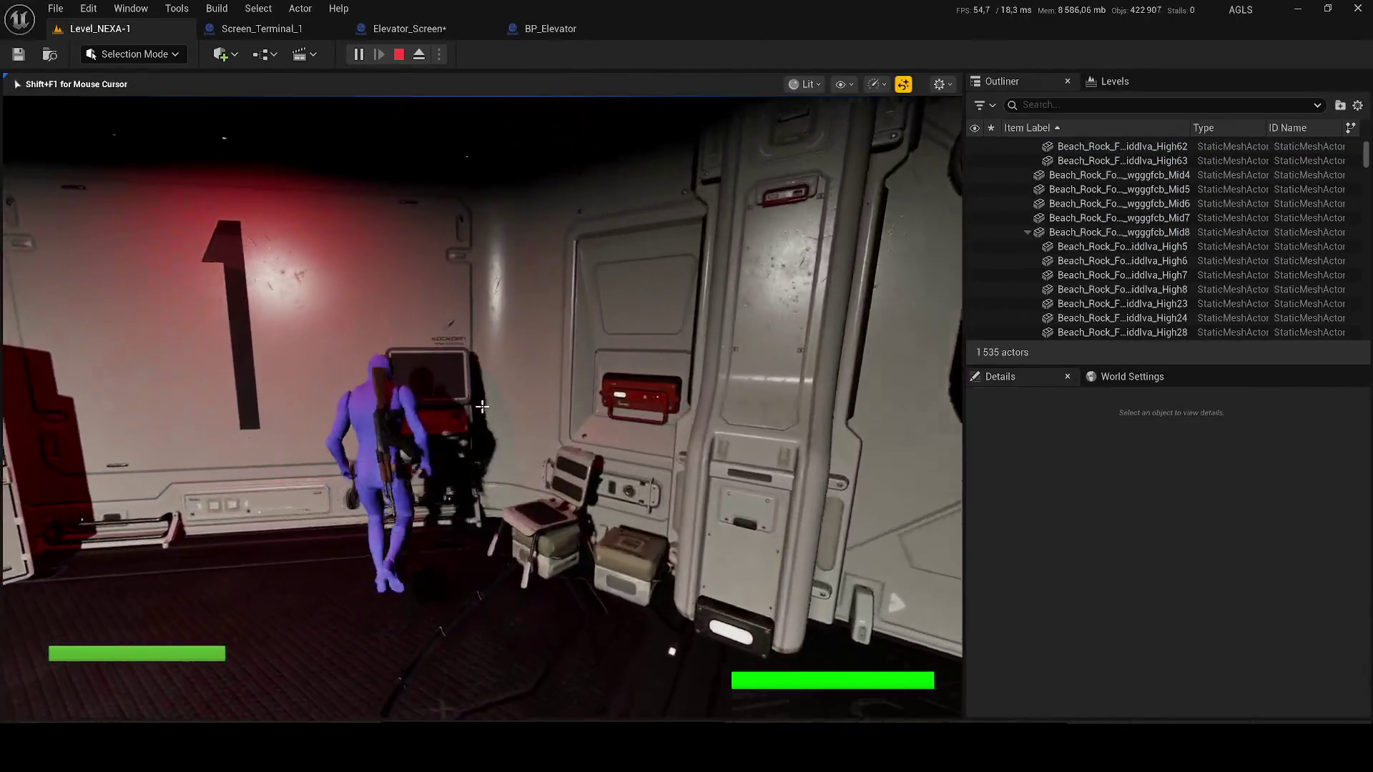
pyautogui.press('w')
pyautogui.press('e')
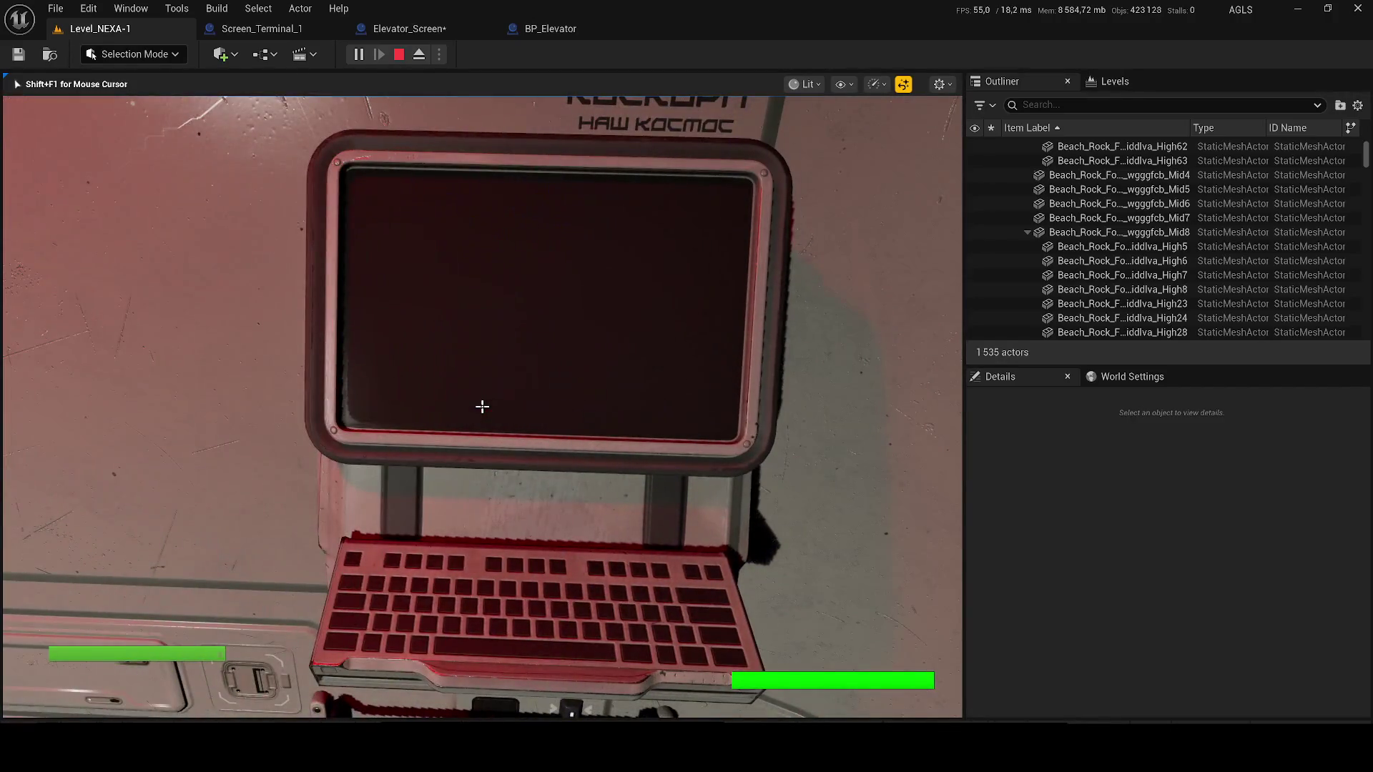
pyautogui.press('Escape')
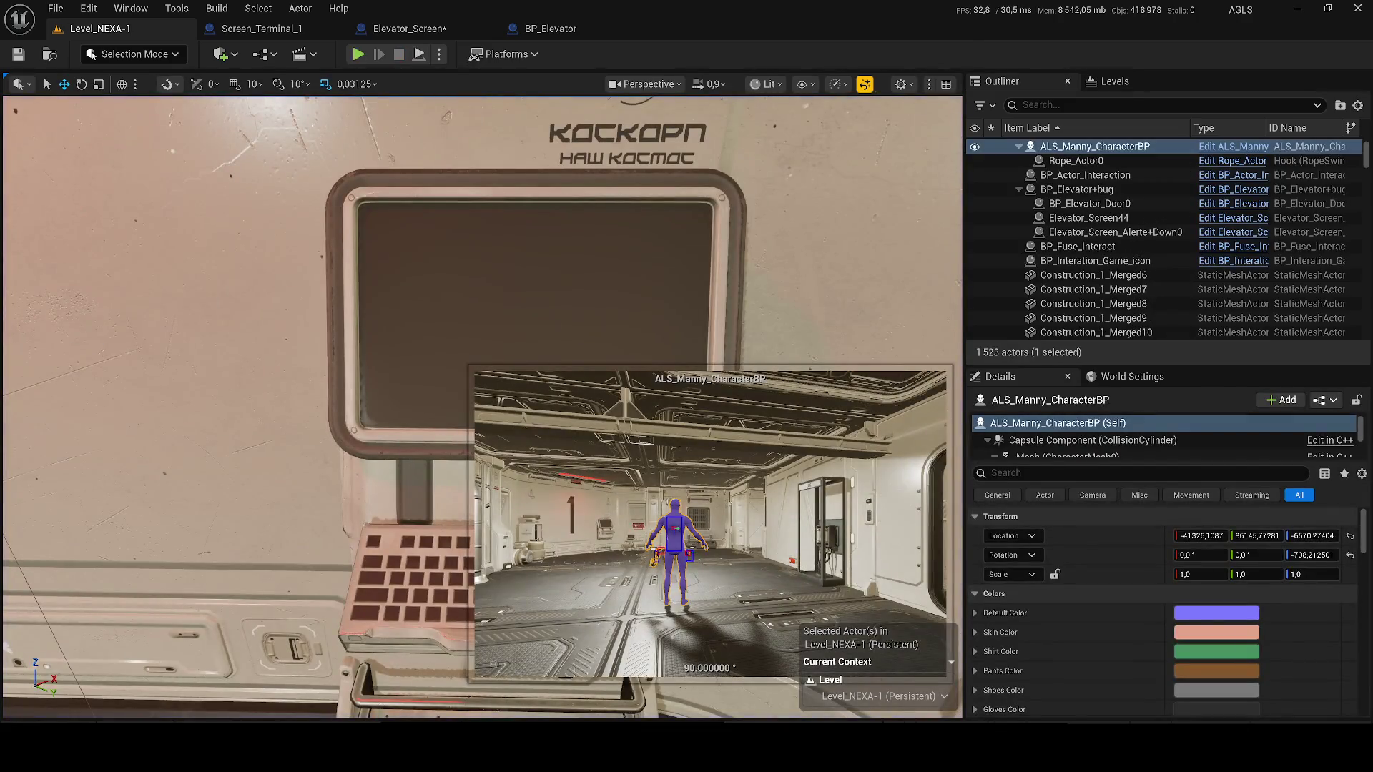
# - Select and frame the BP_Fuse_Interact actor in the viewport
pyautogui.click(1012, 289)
pyautogui.click(498, 352)
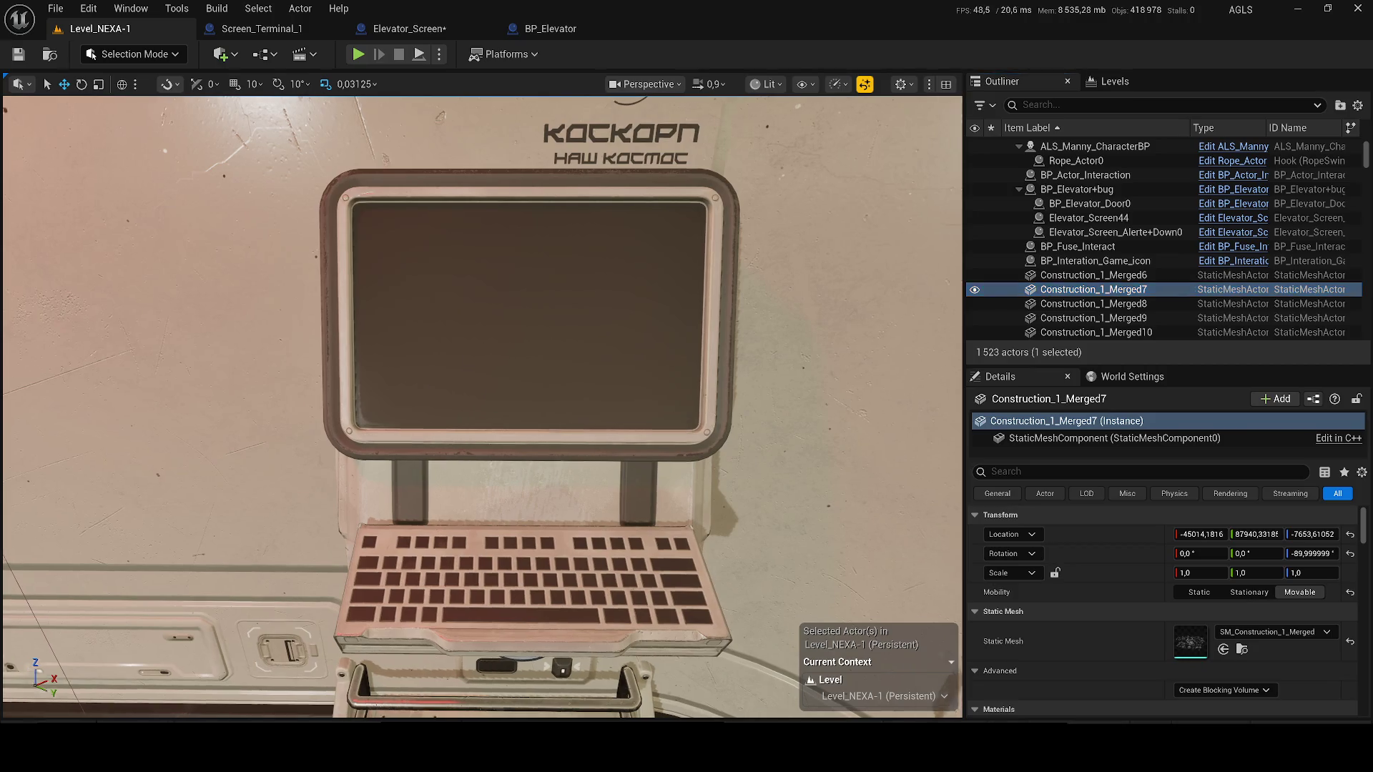
pyautogui.press('f')
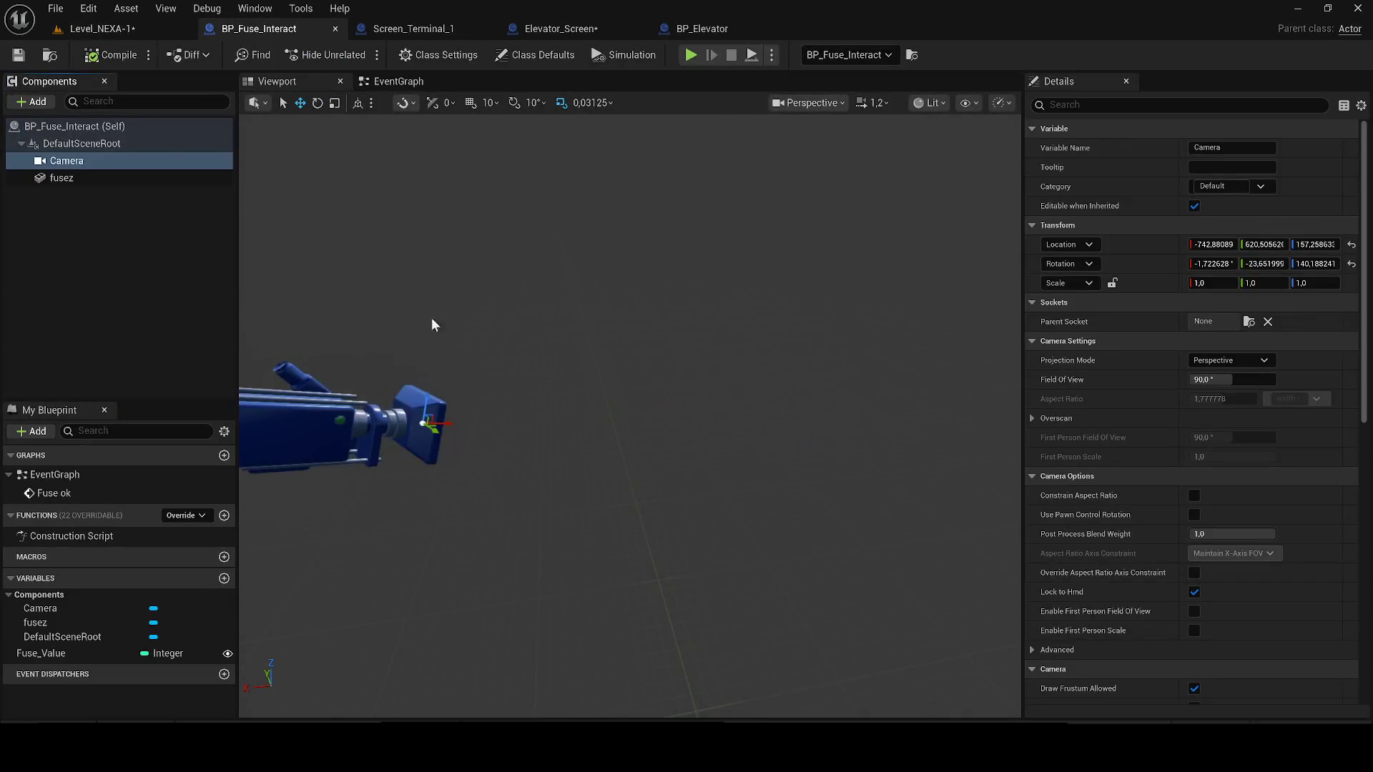
# - Save all, test-play the terminal close-up, then reopen the BP_Fuse_Interact blueprint
pyautogui.click(100, 29)
pyautogui.hotkey('ctrl', 's')
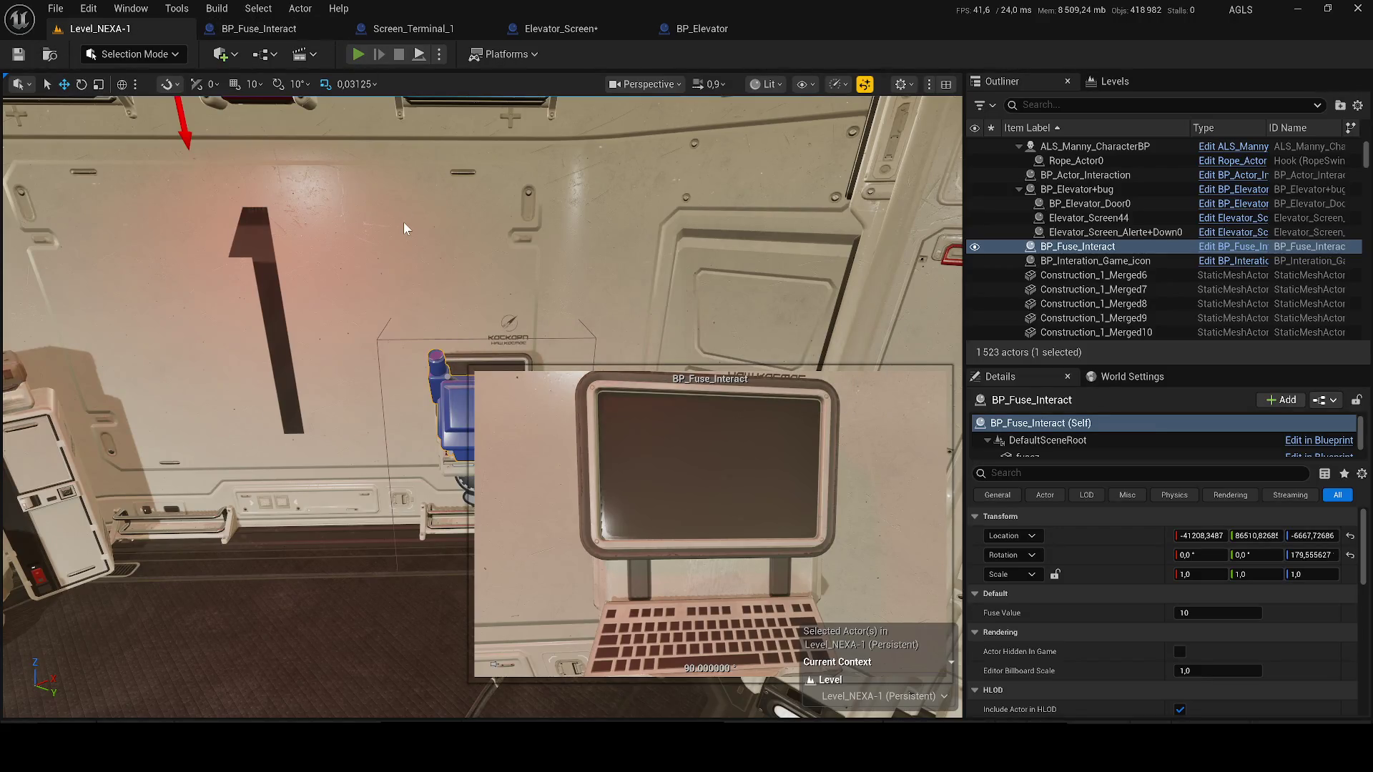
pyautogui.hotkey('alt', 'p')
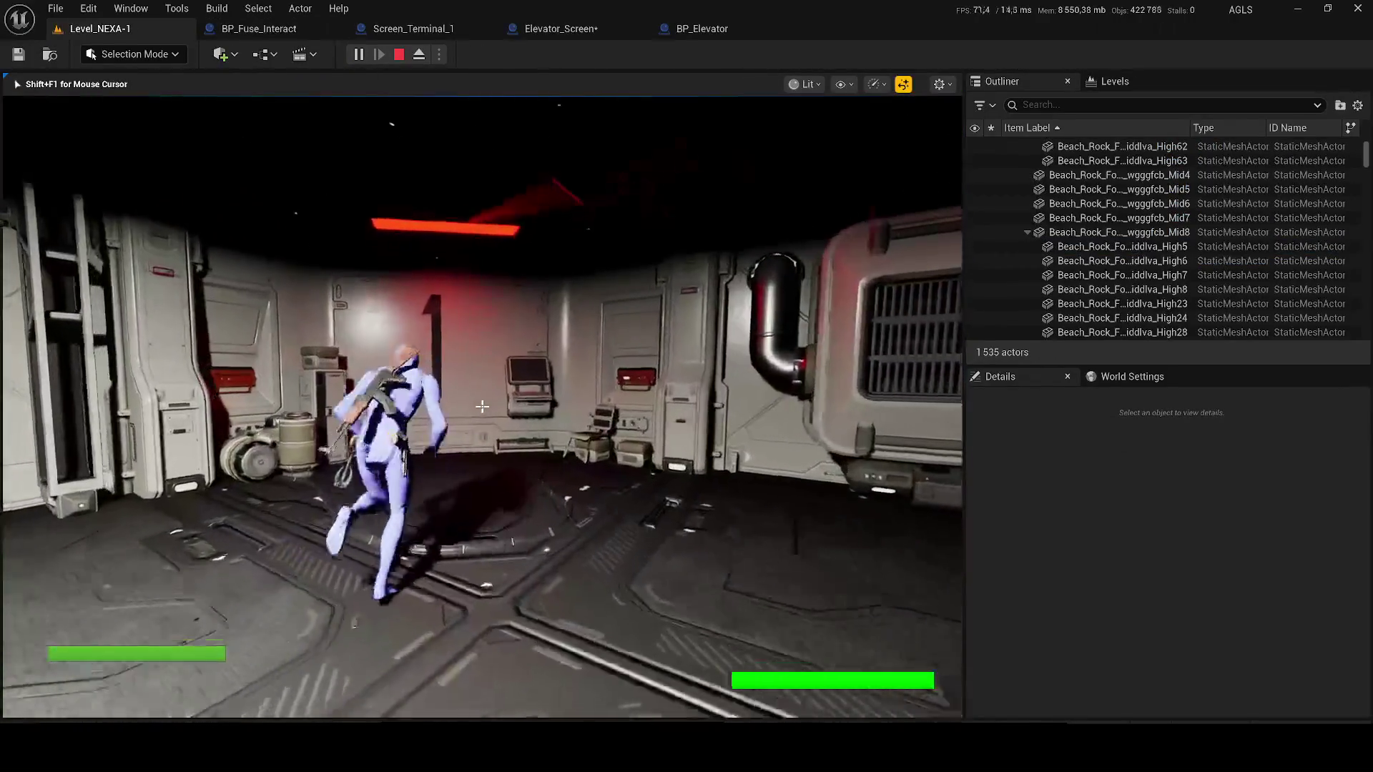
pyautogui.press('w')
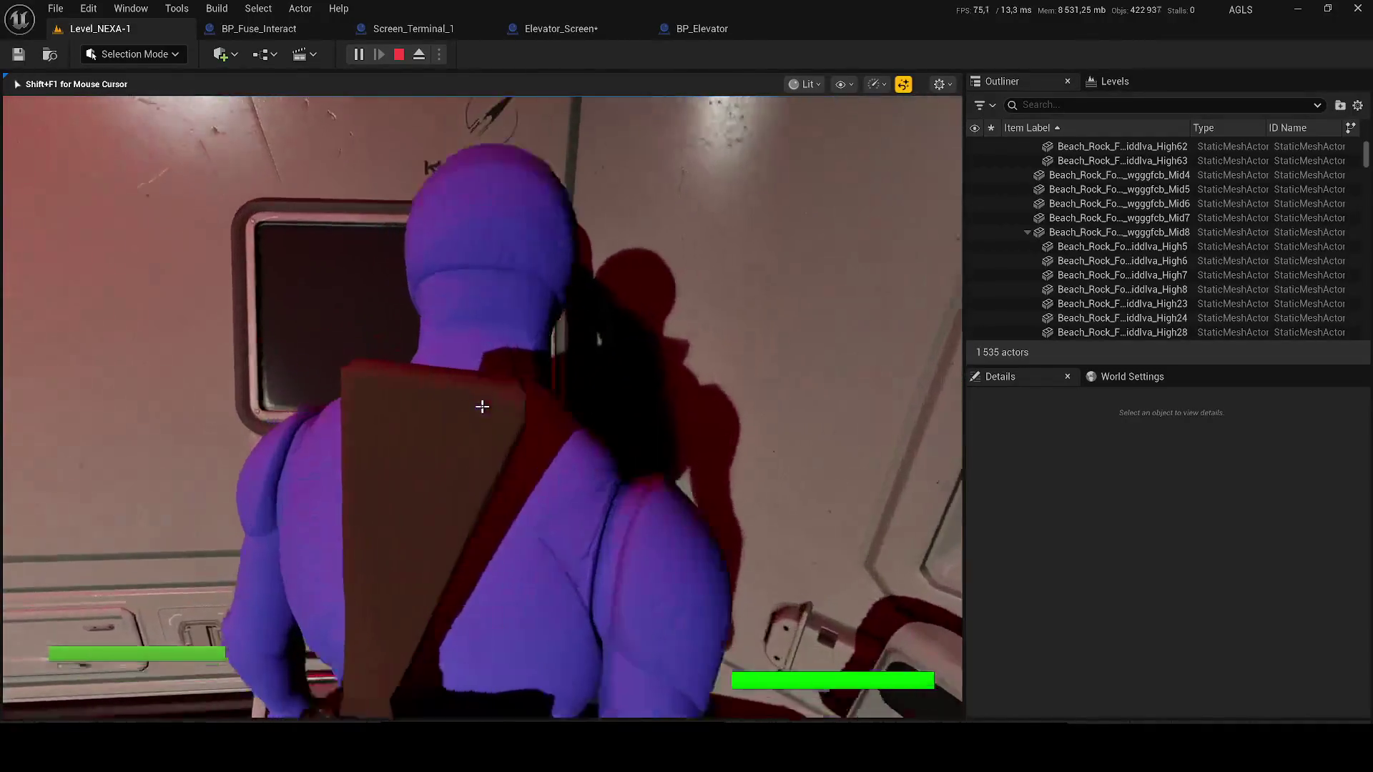
pyautogui.press('e')
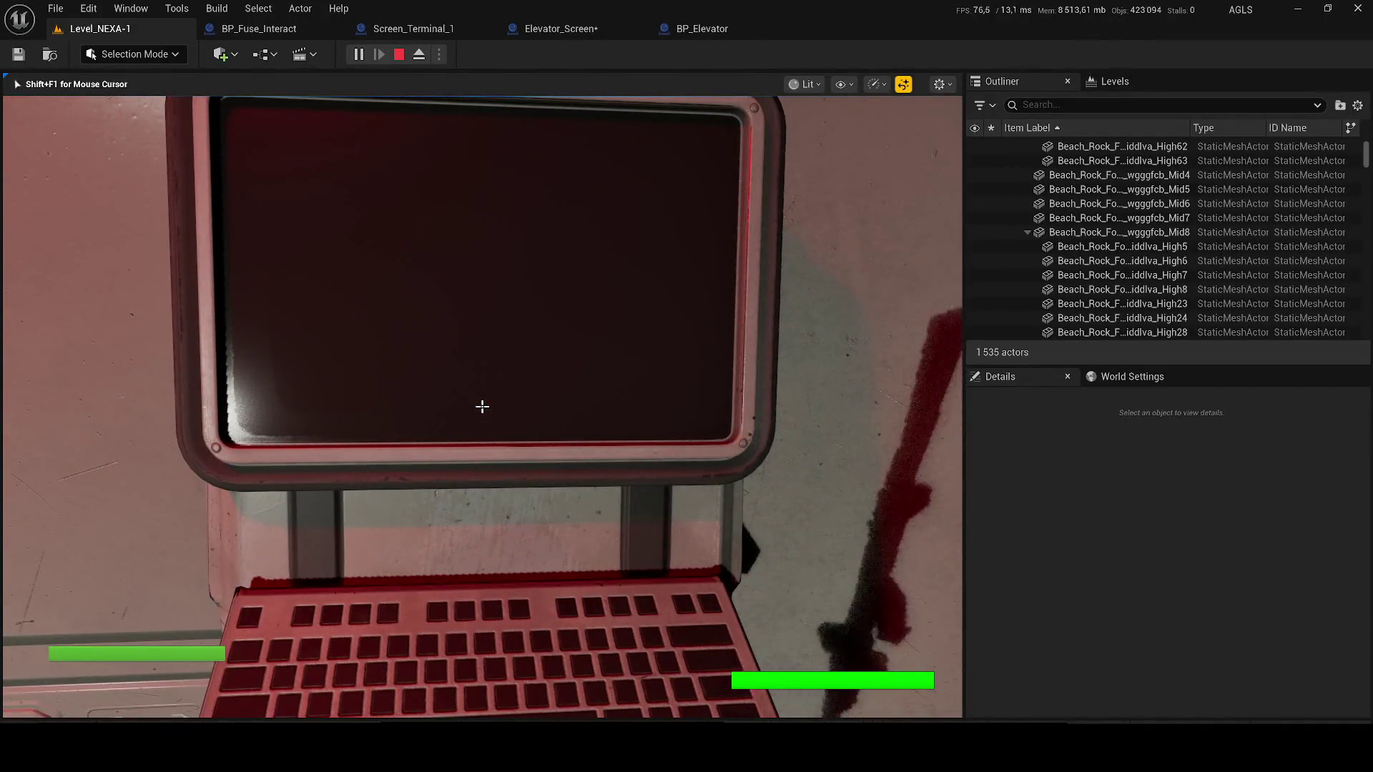
pyautogui.press('Escape')
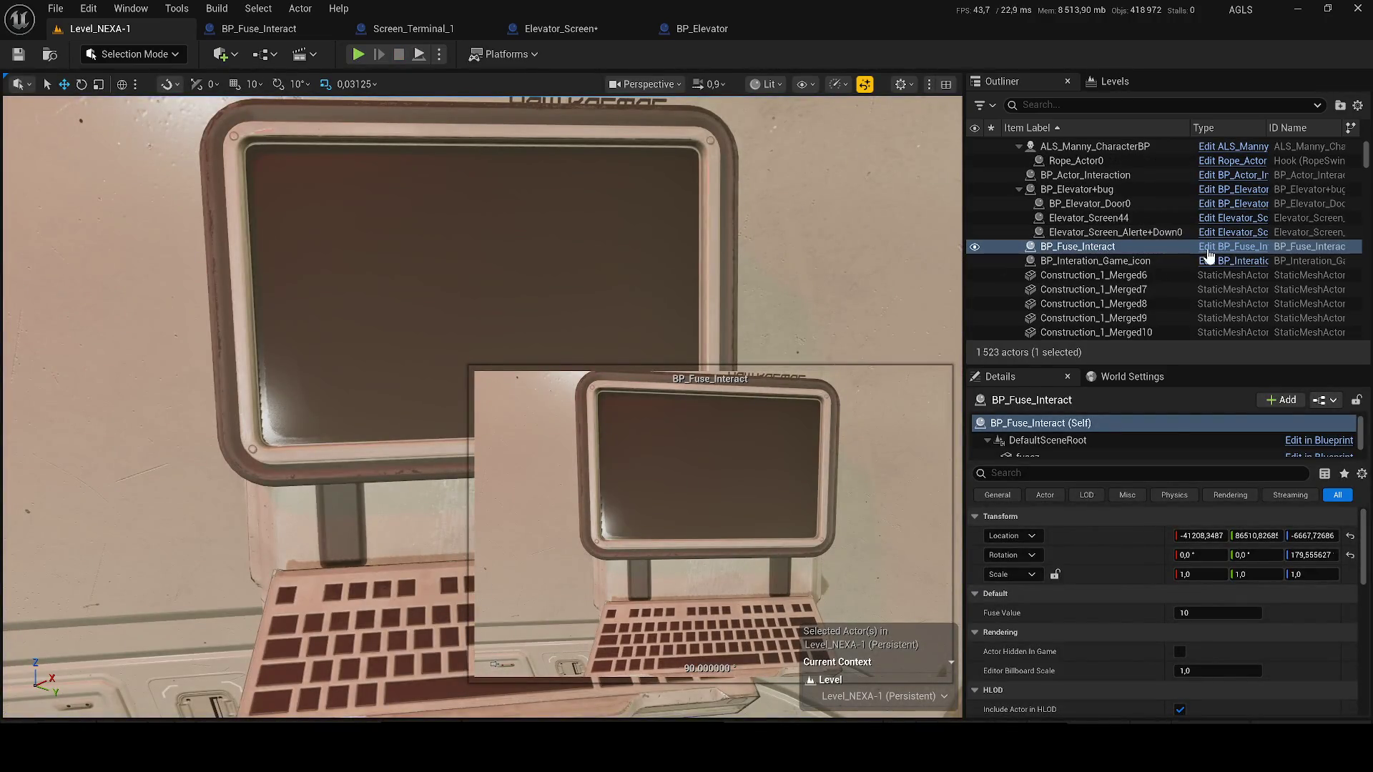
pyautogui.click(277, 29)
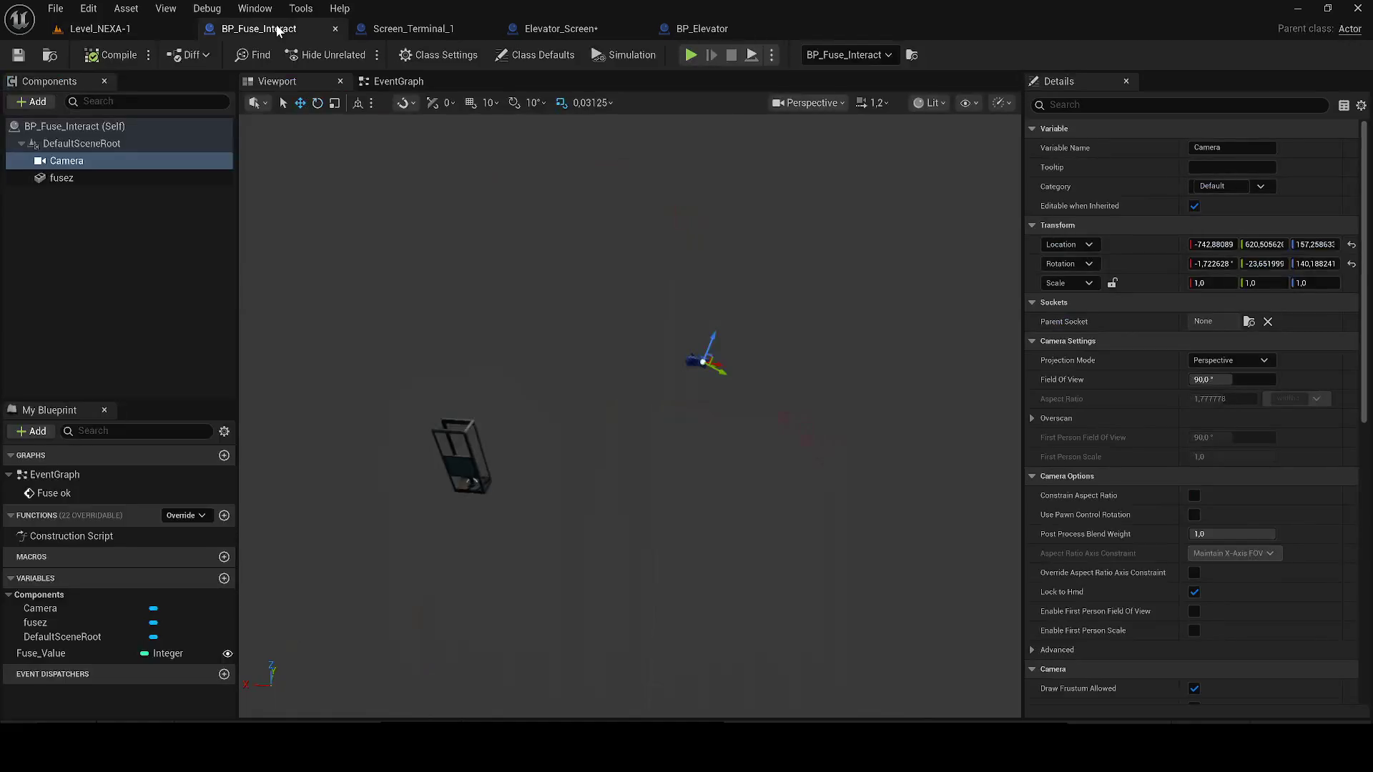
# - Close the BP_Fuse_Interact tab and switch back to Level_NEXA-1
pyautogui.middleClick(278, 29)
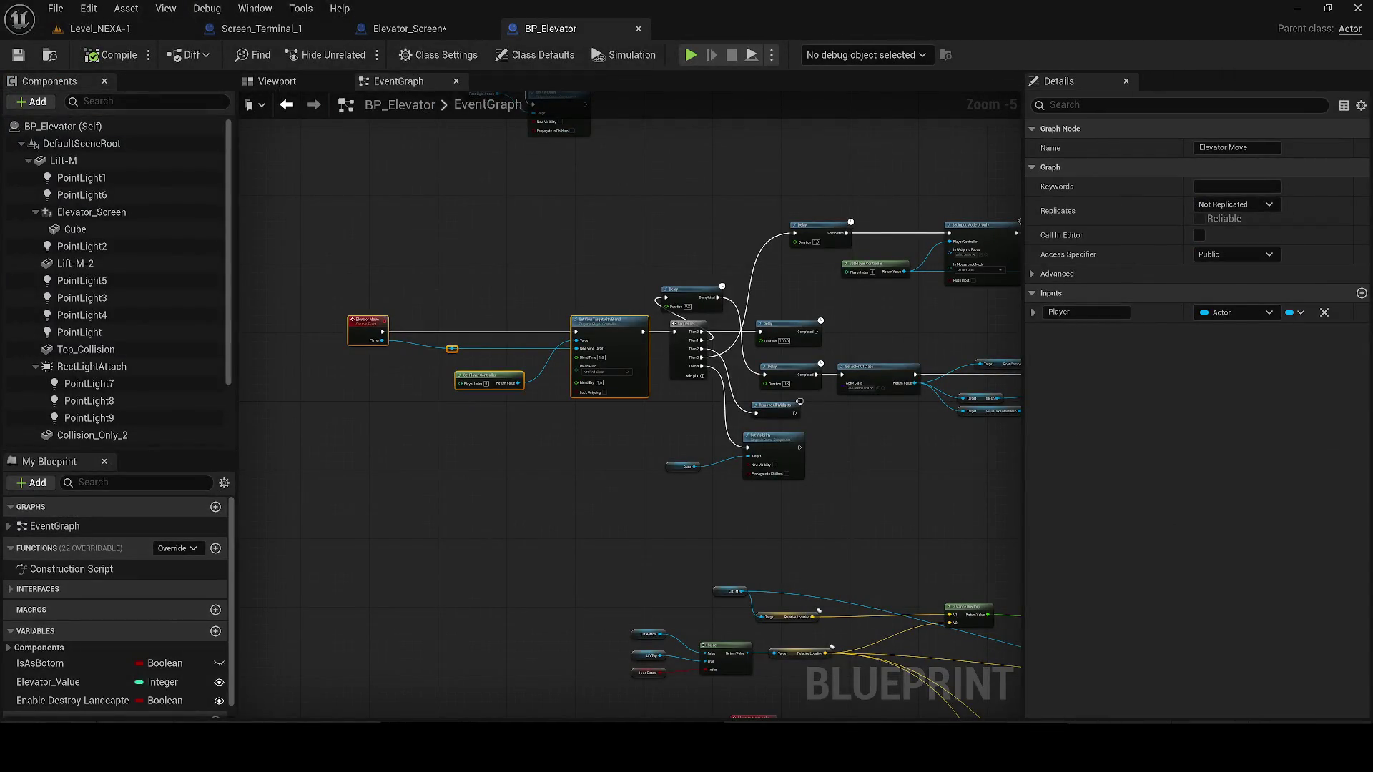
pyautogui.click(100, 29)
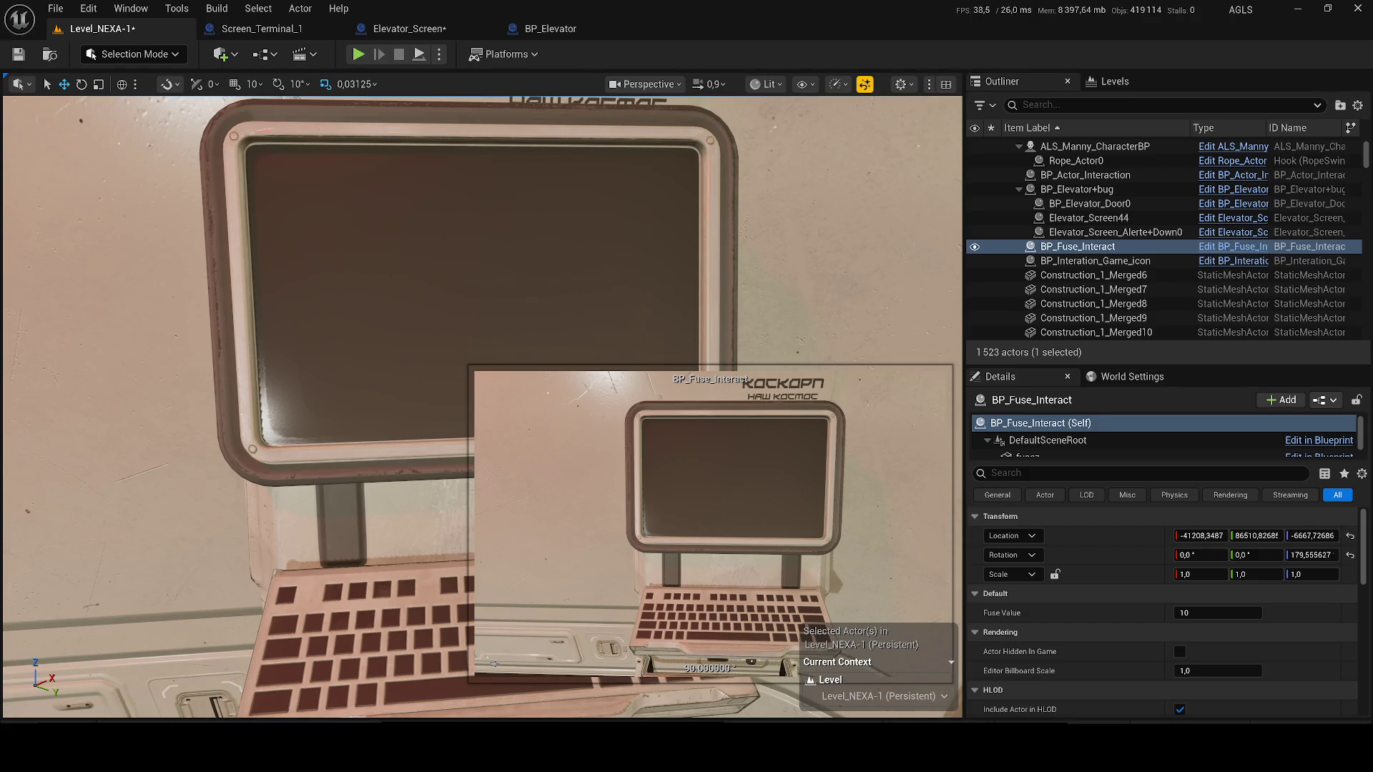
# - Test-play walking up to the wall terminal, stop, and switch to the Elevator_Screen graph
pyautogui.doubleClick(1094, 304)
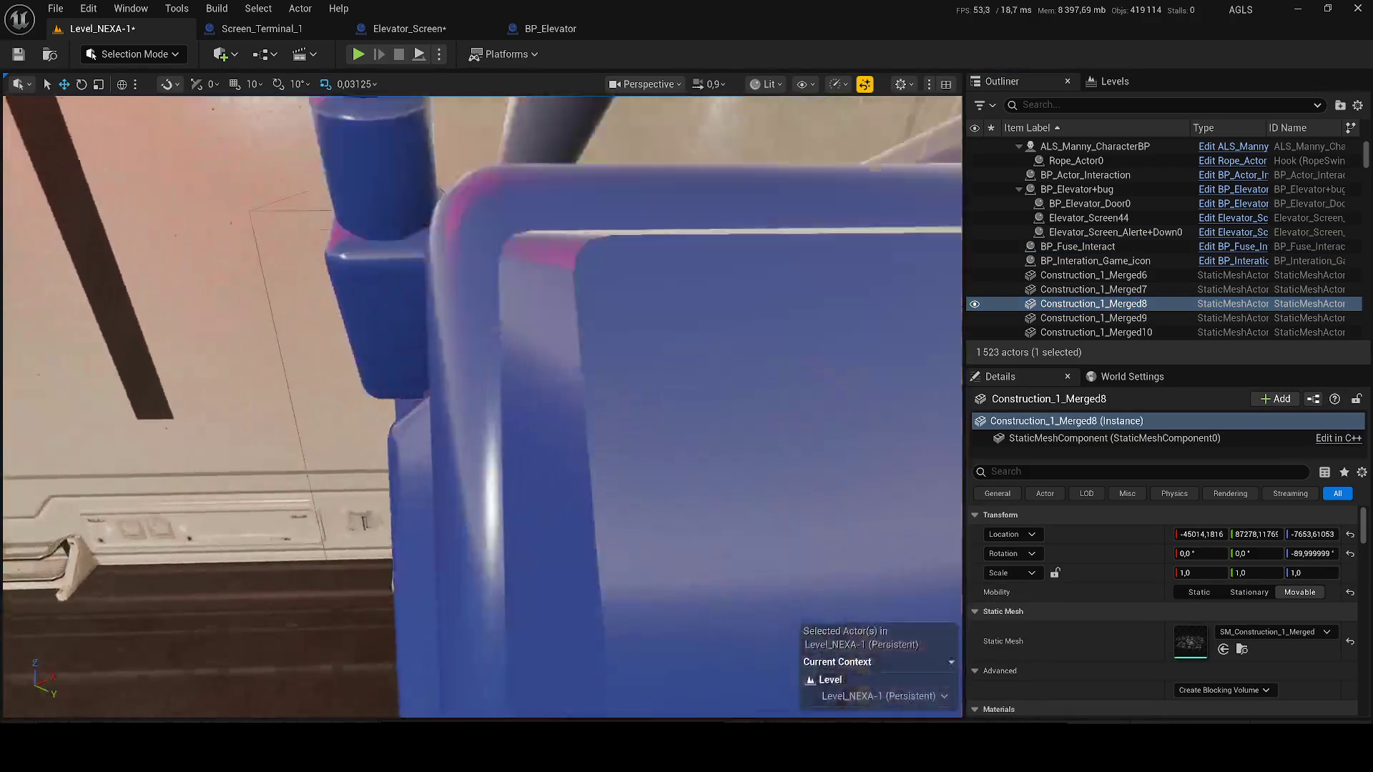
pyautogui.scroll(-2, 479, 400)
pyautogui.click(359, 55)
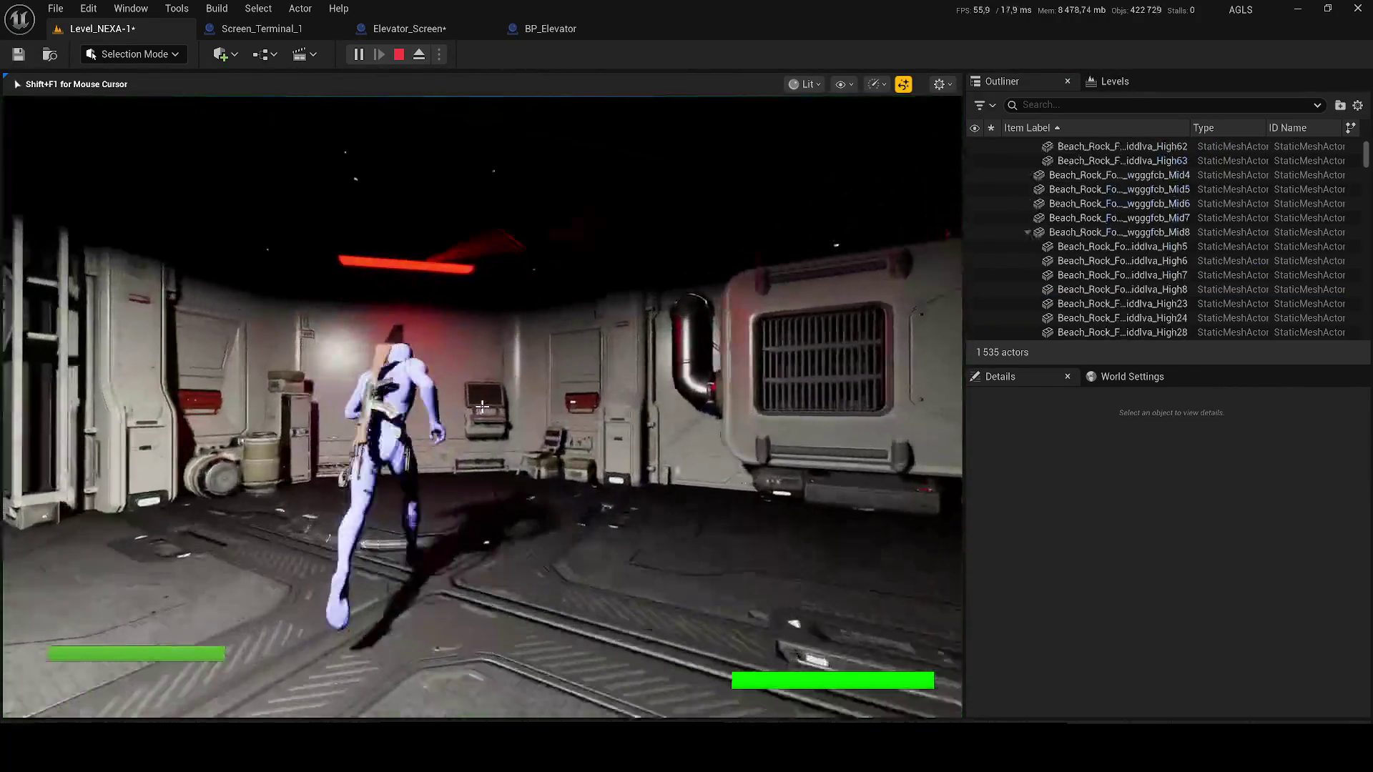
pyautogui.press('w')
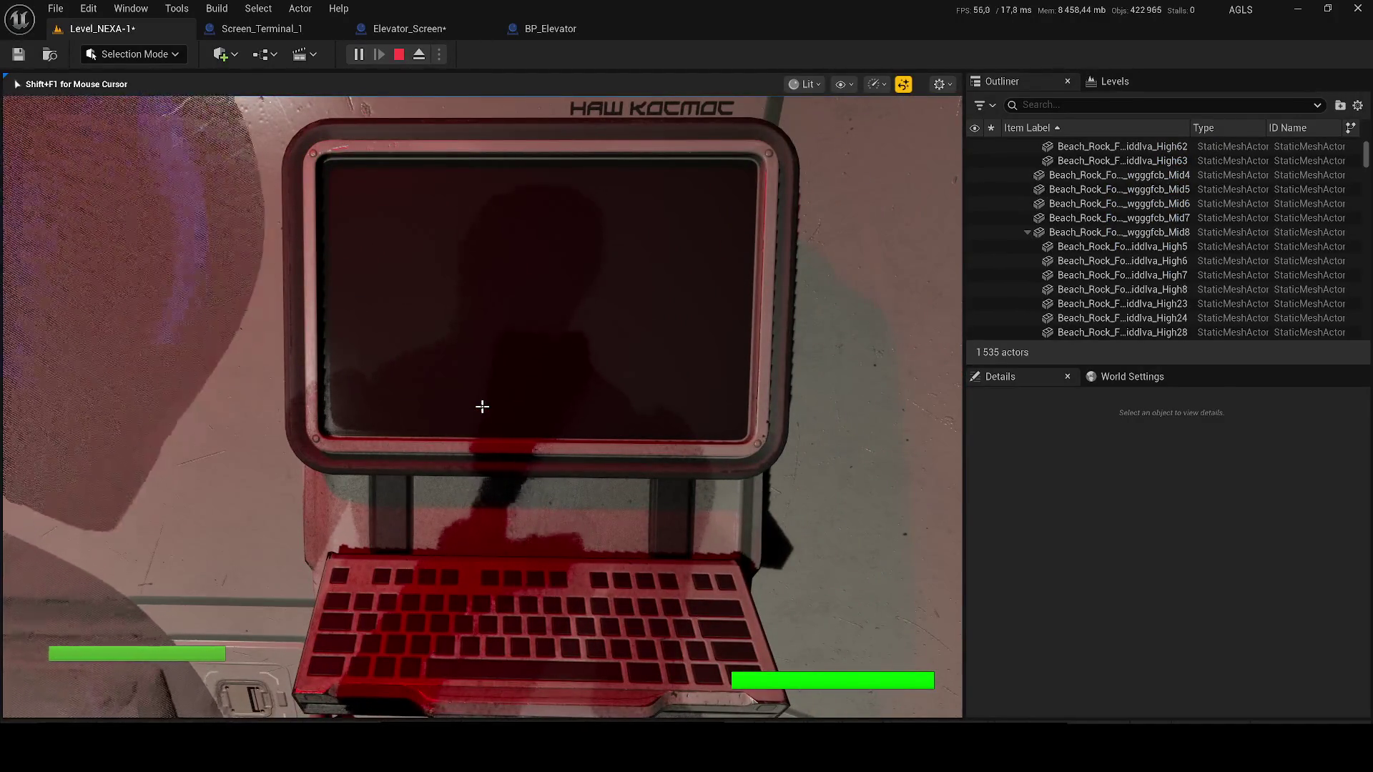
pyautogui.press('Escape')
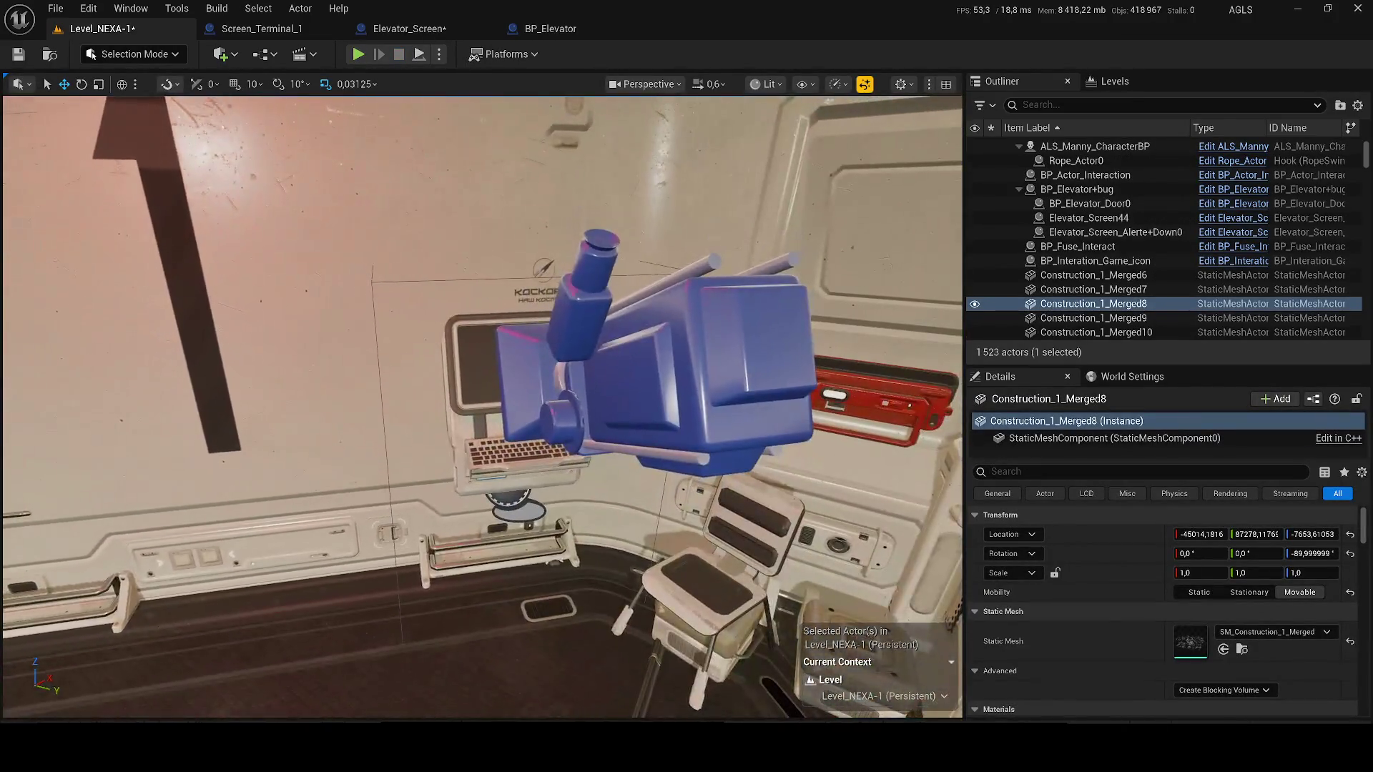
pyautogui.click(436, 27)
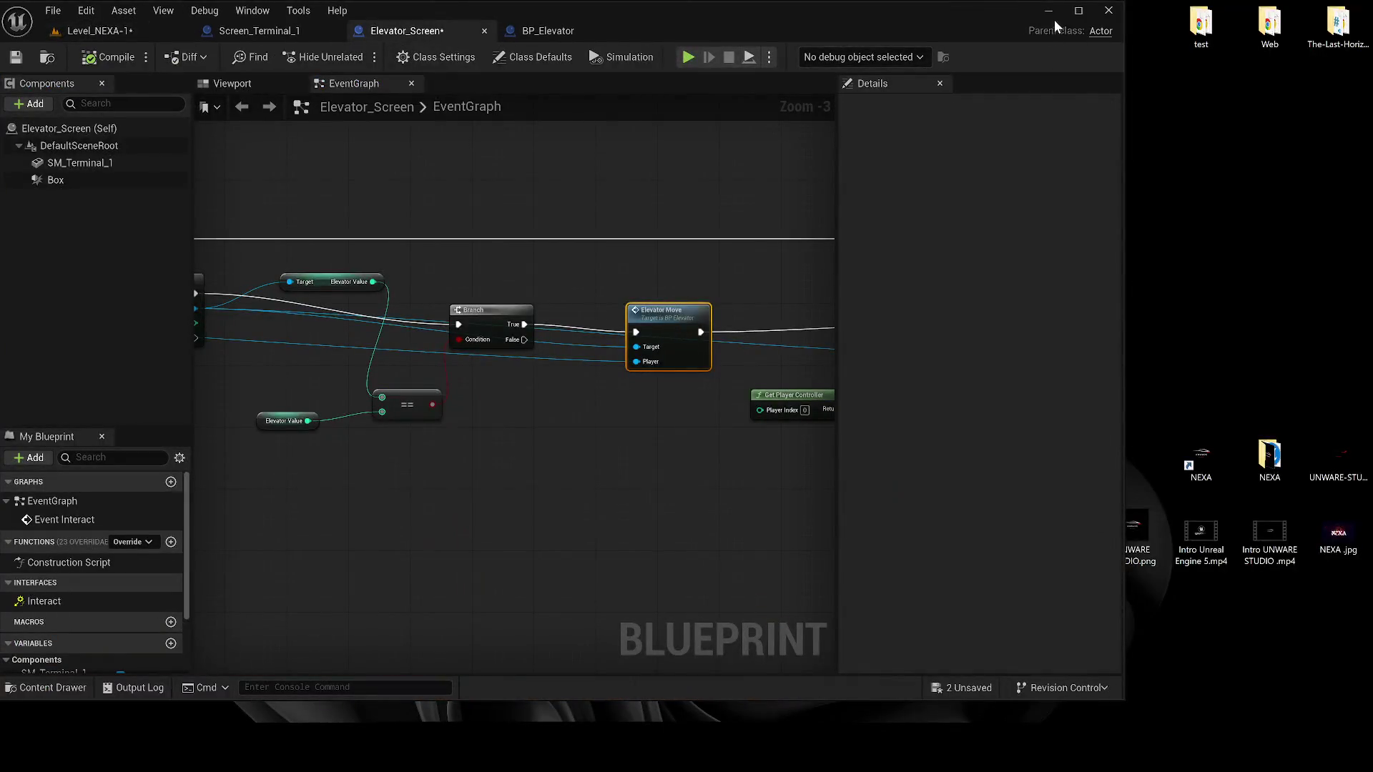
# - Maximize the editor and open BP_Elevator from the Elevator Move node
pyautogui.click(1079, 11)
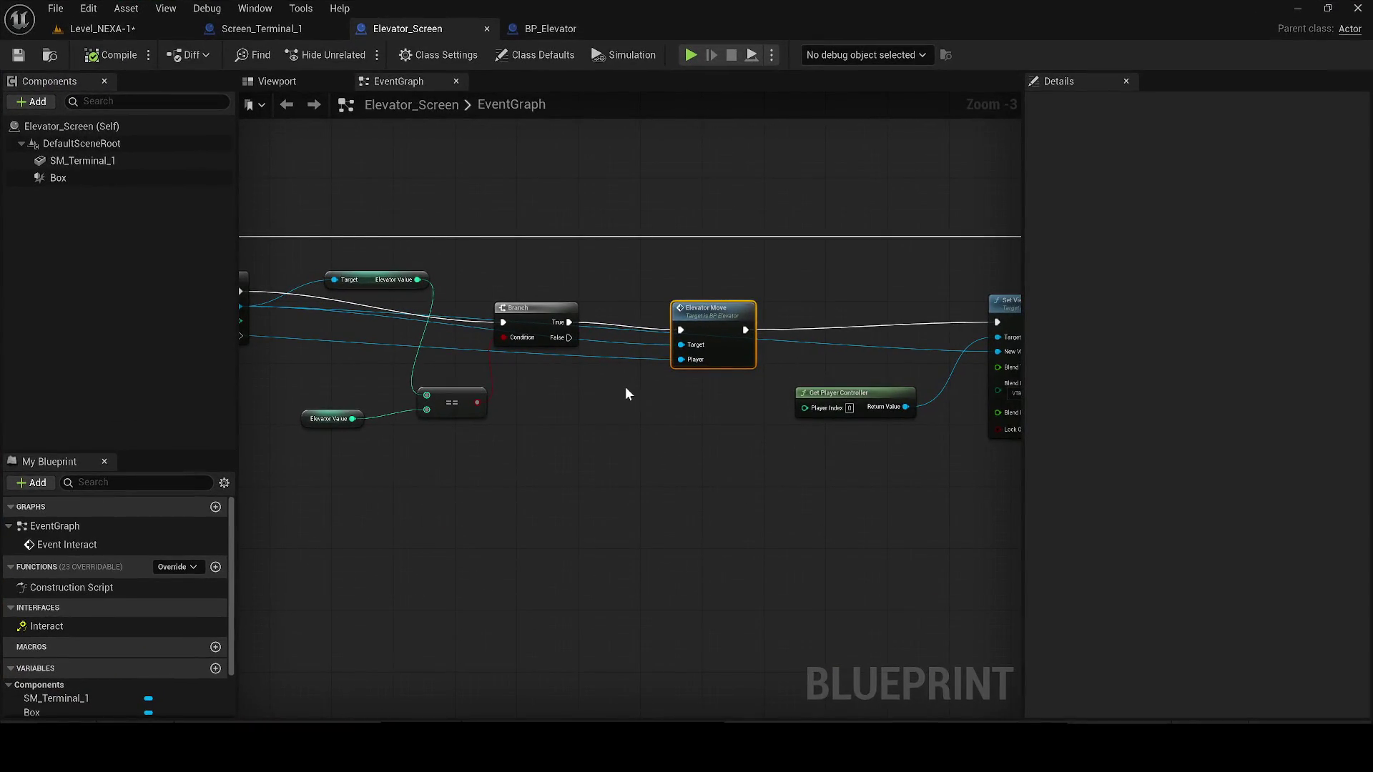
pyautogui.scroll(-3, 542, 402)
pyautogui.scroll(1, 560, 256)
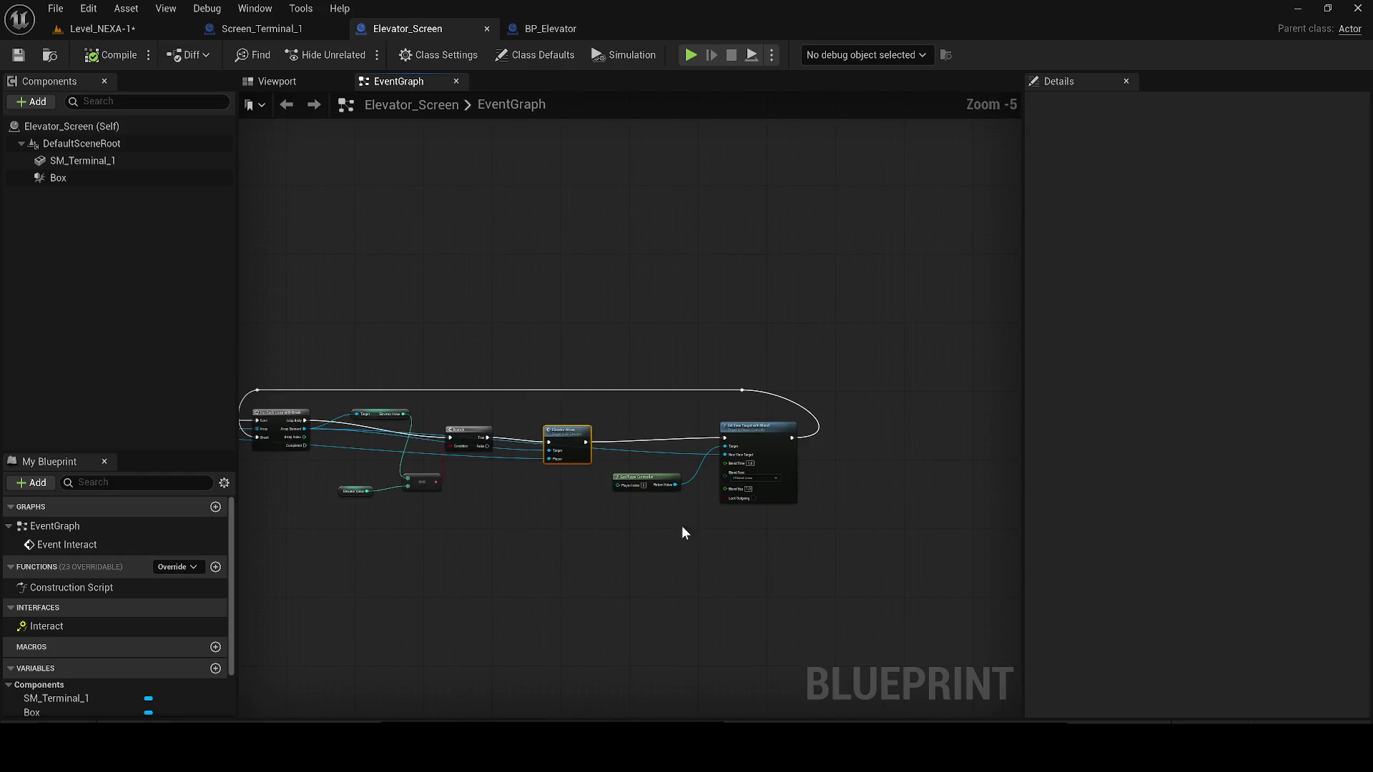
pyautogui.doubleClick(565, 440)
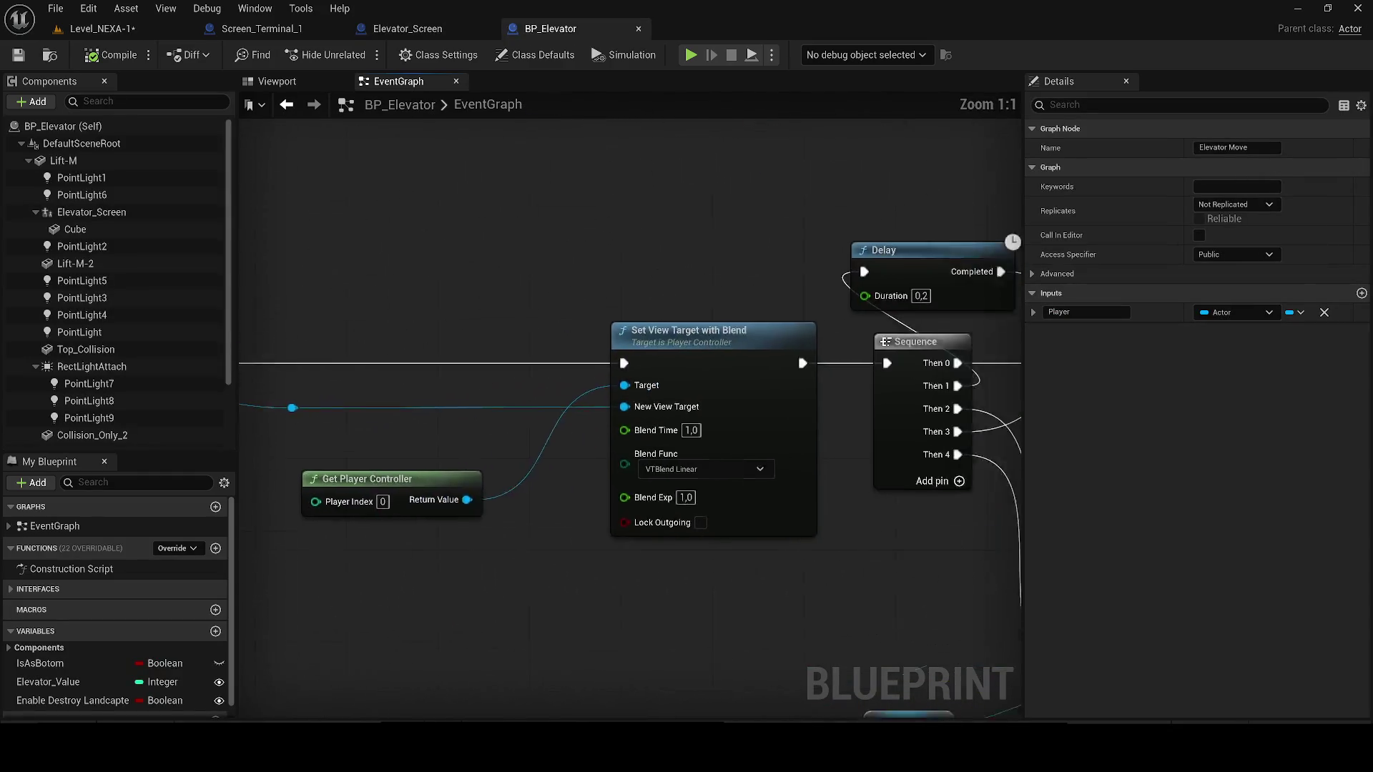
pyautogui.scroll(-2, 671, 578)
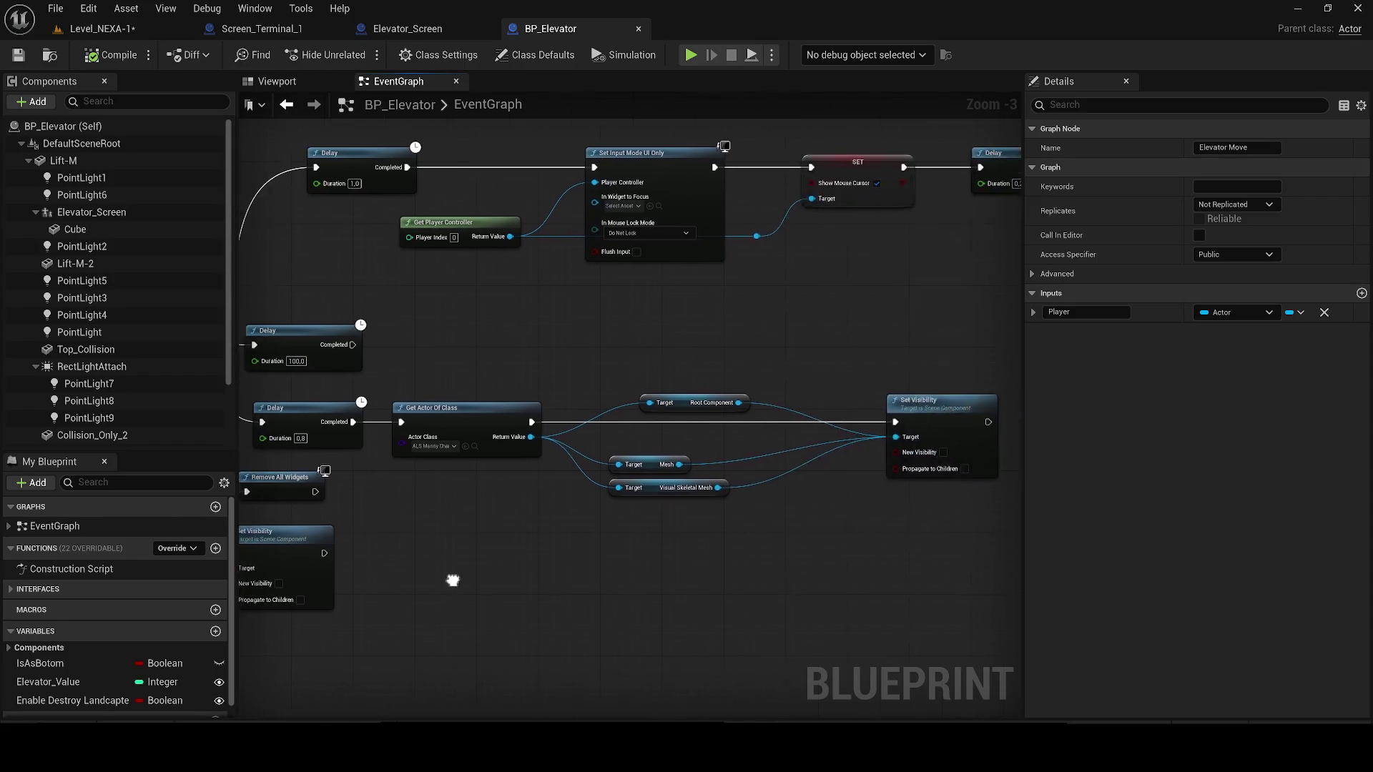
pyautogui.scroll(1, 844, 572)
# - Select BP_Elevator's Set Visibility, Target and Sequence nodes for copying into BP_Fuse_Interact
pyautogui.moveTo(996, 571)
pyautogui.mouseDown()
pyautogui.moveTo(817, 492)
pyautogui.moveTo(701, 461)
pyautogui.moveTo(726, 452)
pyautogui.moveTo(568, 444)
pyautogui.moveTo(498, 389)
pyautogui.moveTo(521, 378)
pyautogui.mouseUp()
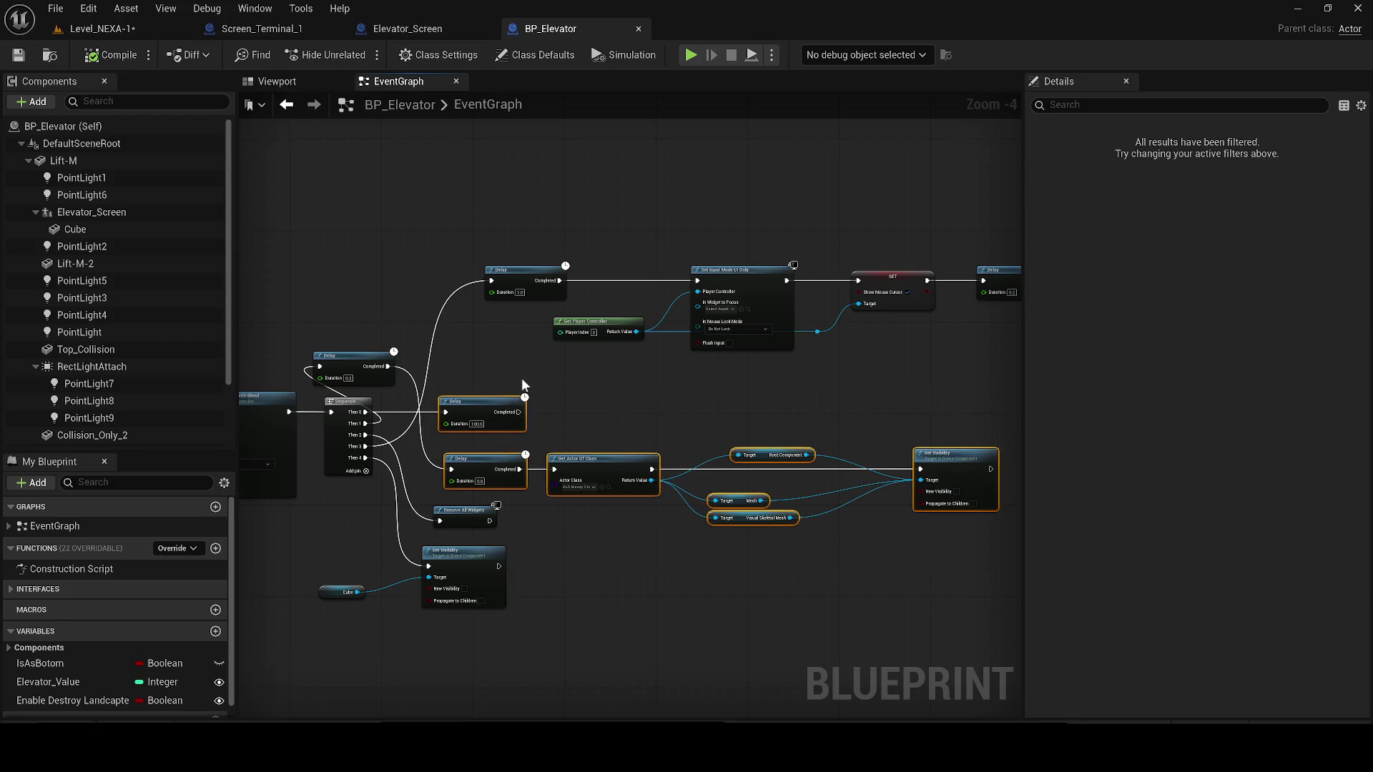
pyautogui.keyDown('ctrl'); pyautogui.click(343, 429); pyautogui.keyUp('ctrl')
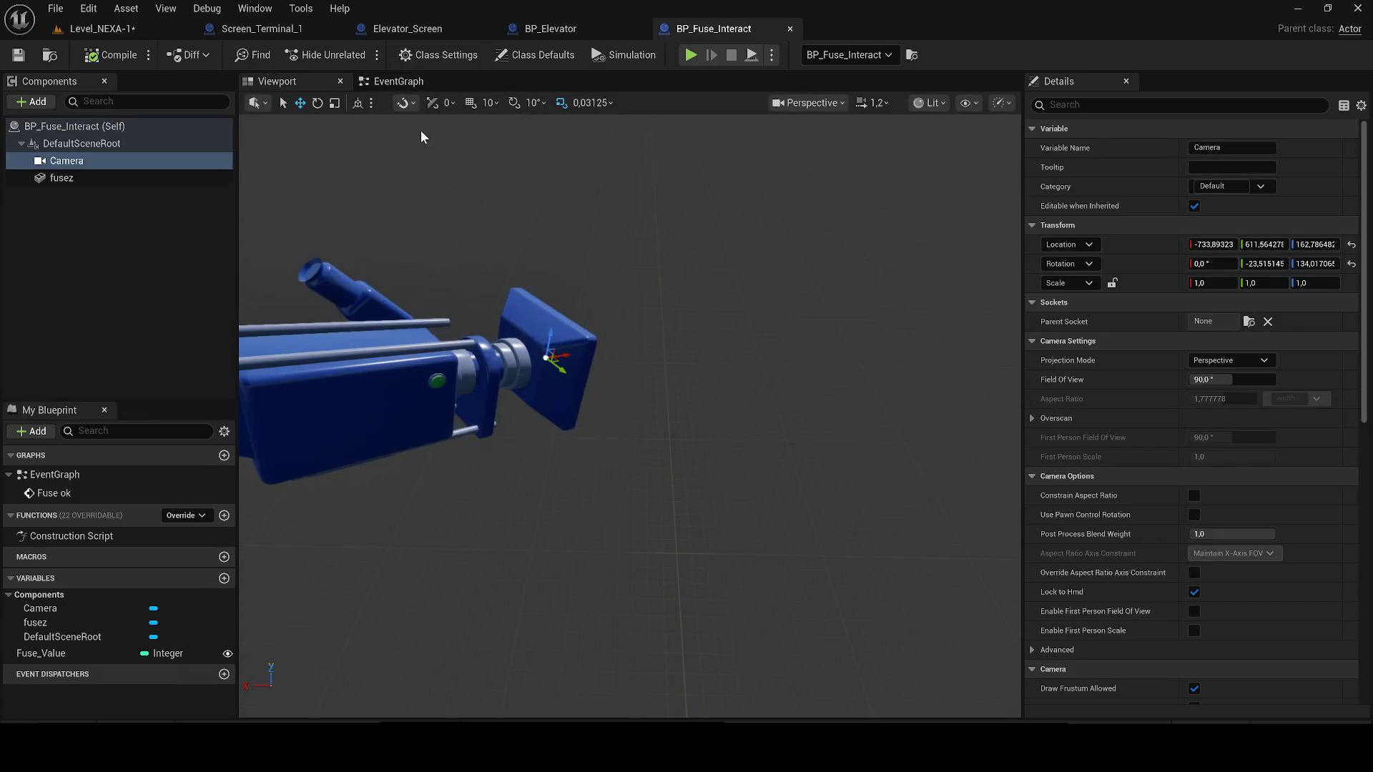
pyautogui.click(399, 81)
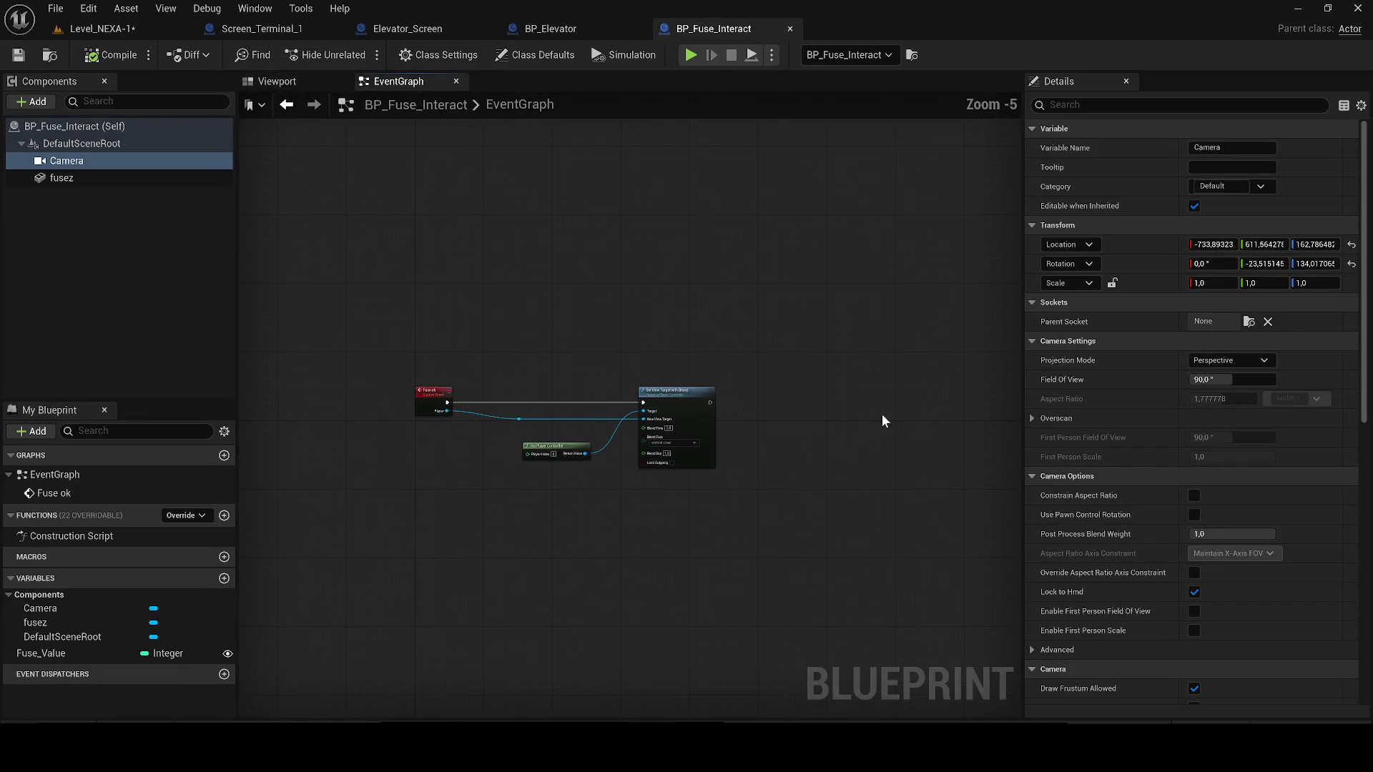
# - Paste the Sequence, Delay and Get Actor Of Class nodes beside Set View Target with Blend and save
pyautogui.hotkey('ctrl', 'v')
pyautogui.moveTo(724, 383)
pyautogui.mouseDown()
pyautogui.moveTo(762, 396)
pyautogui.moveTo(474, 372)
pyautogui.mouseUp()
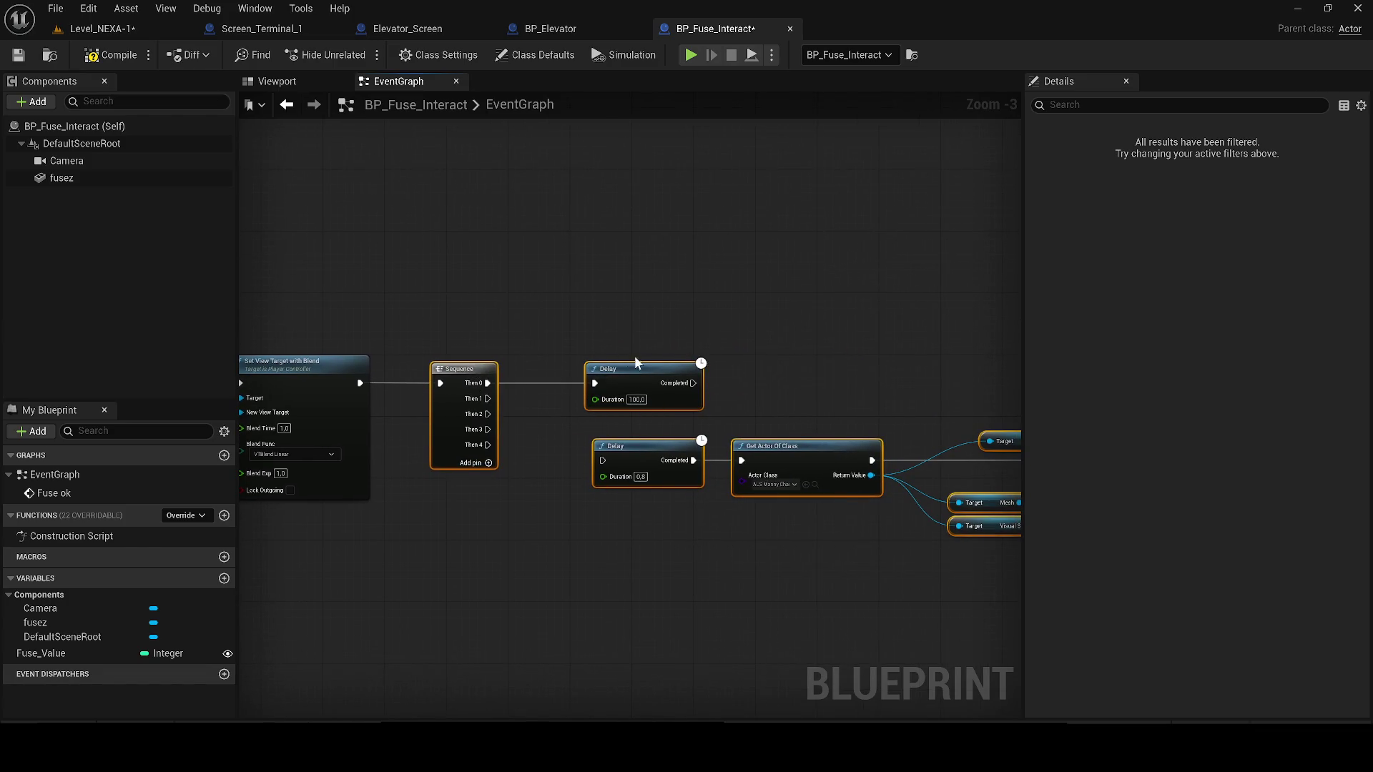
pyautogui.moveTo(487, 434)
pyautogui.mouseDown()
pyautogui.moveTo(611, 456)
pyautogui.moveTo(505, 429)
pyautogui.mouseUp()
pyautogui.moveTo(511, 445)
pyautogui.mouseDown()
pyautogui.moveTo(679, 492)
pyautogui.moveTo(674, 462)
pyautogui.moveTo(628, 461)
pyautogui.mouseUp()
pyautogui.click(18, 54)
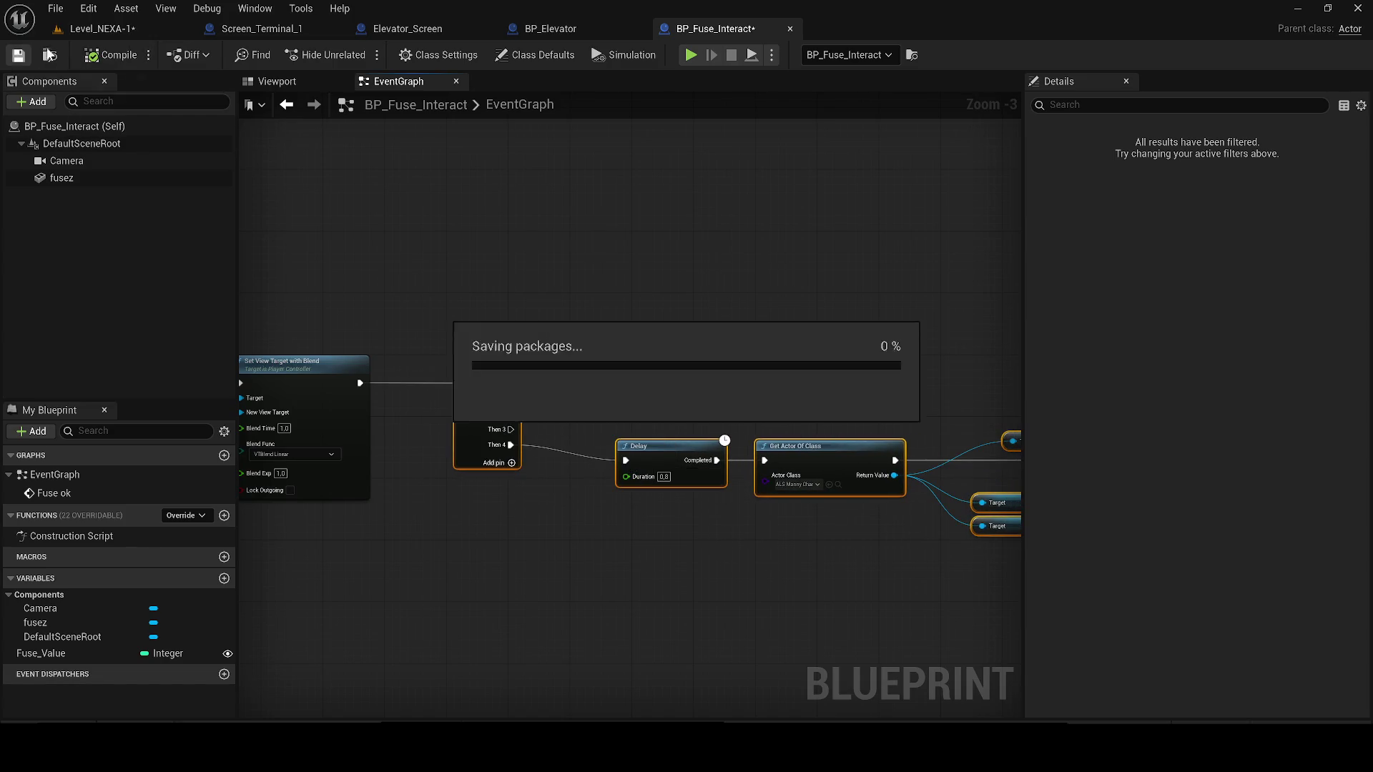
pyautogui.click(100, 29)
pyautogui.click(18, 55)
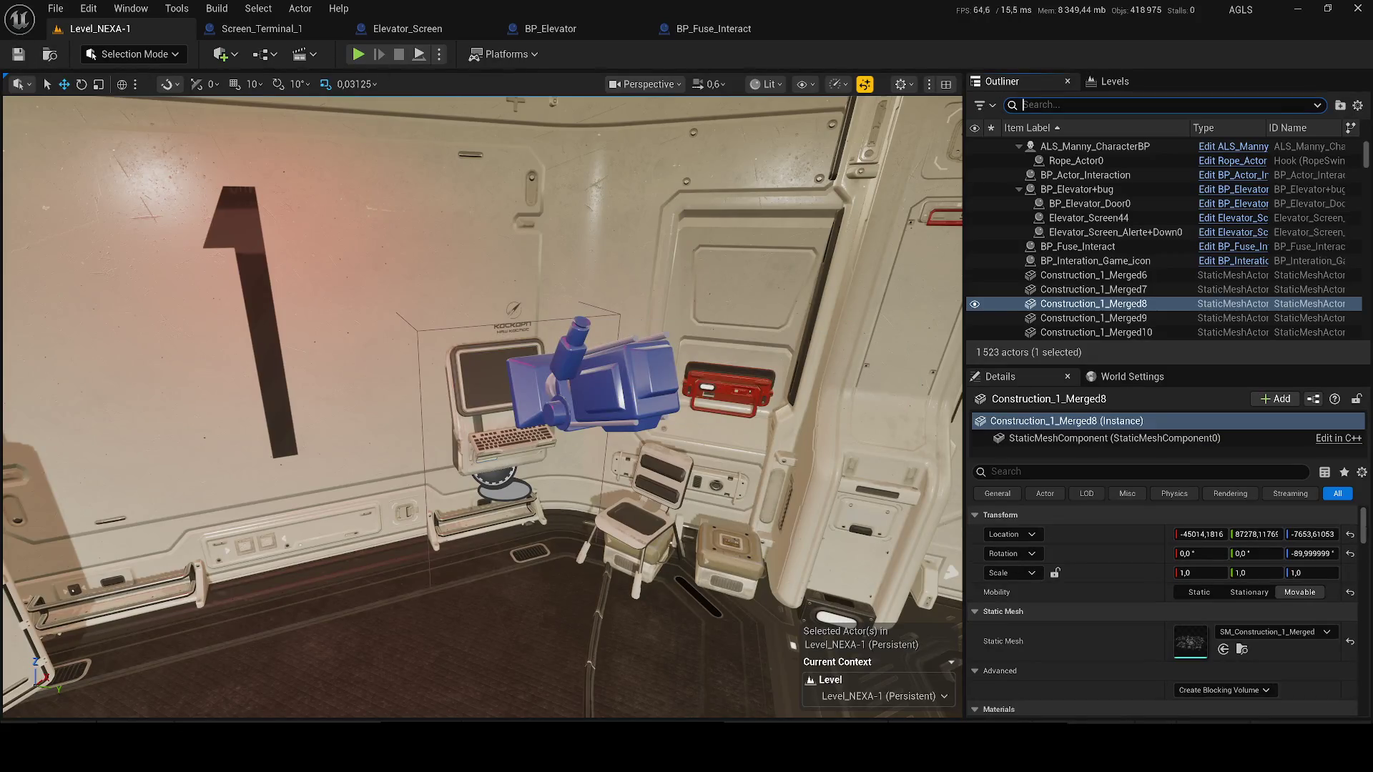
# - Hide the DirectionalLight, then test-play walking to the terminal and using it
pyautogui.write('dire')
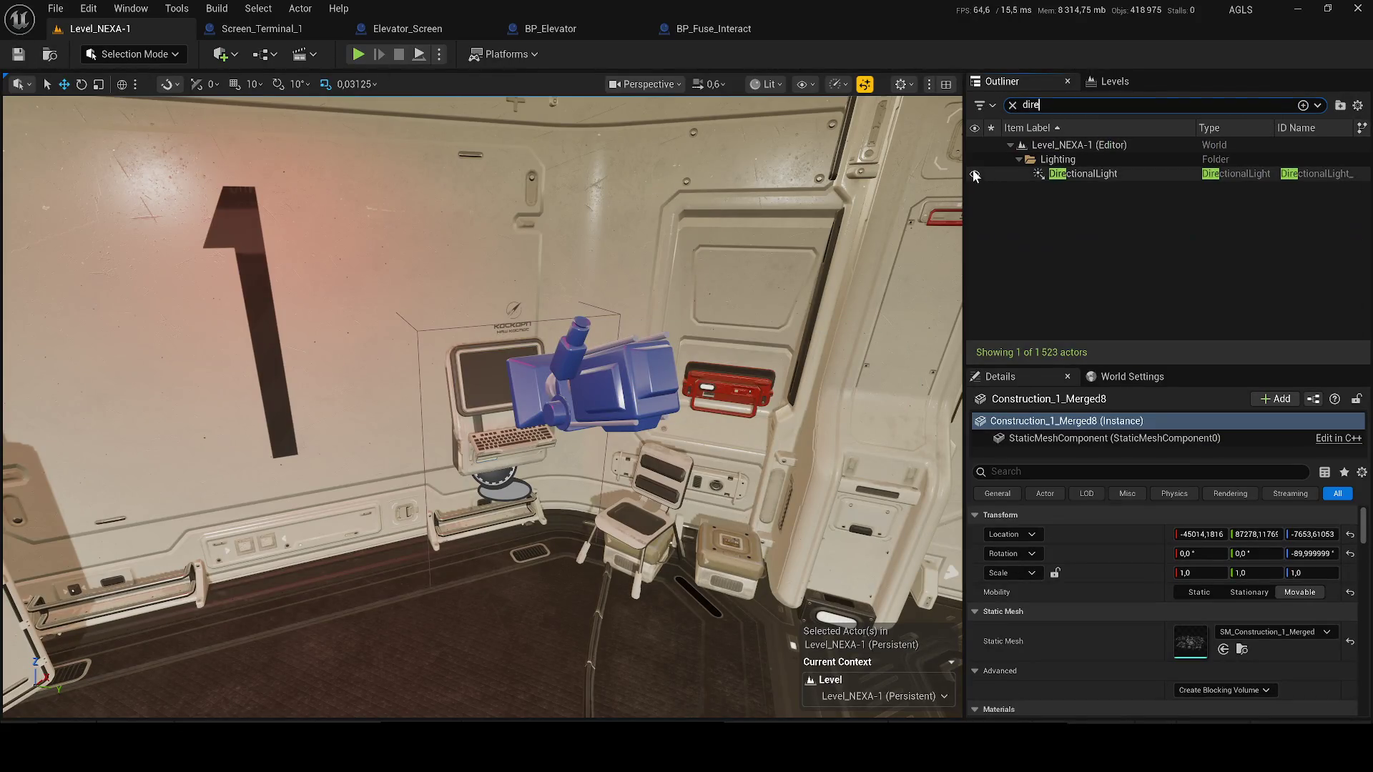
pyautogui.click(974, 174)
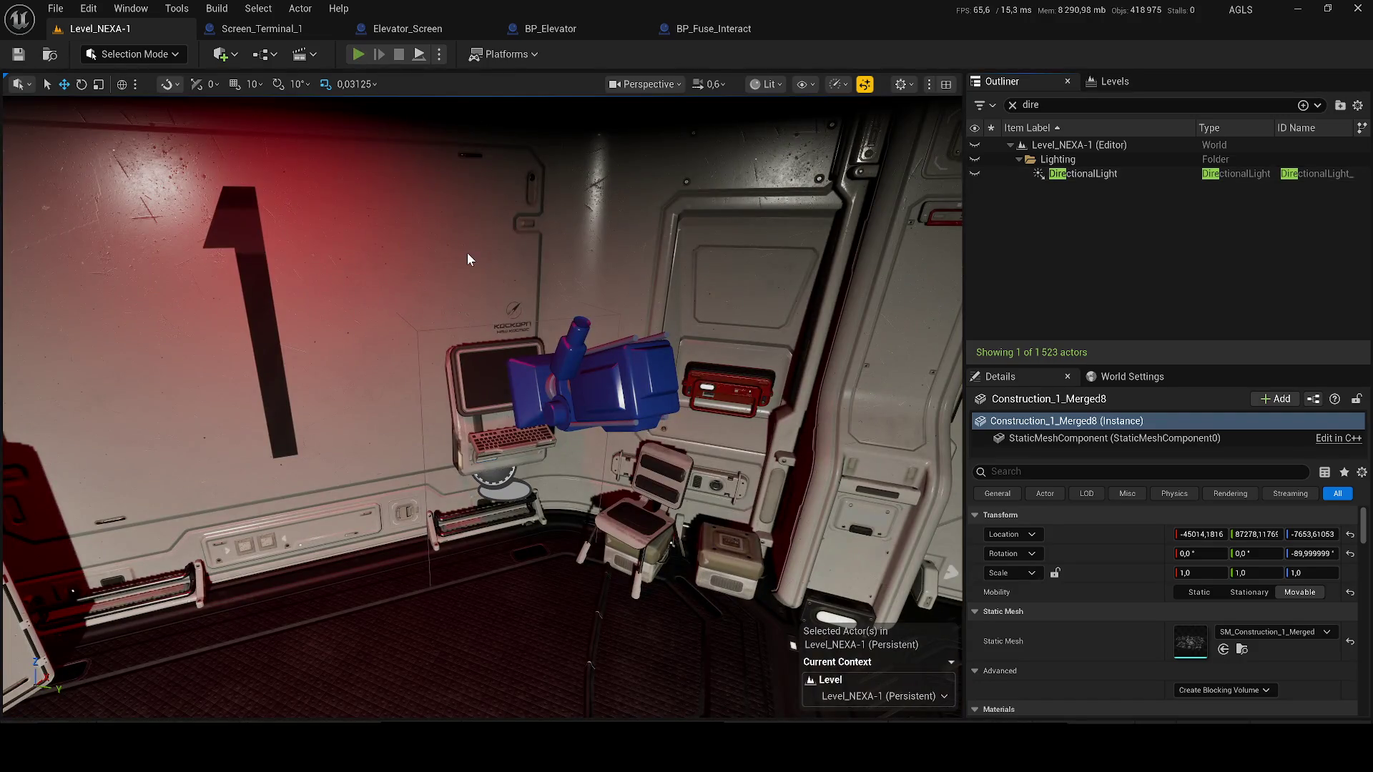
pyautogui.hotkey('alt', 'p')
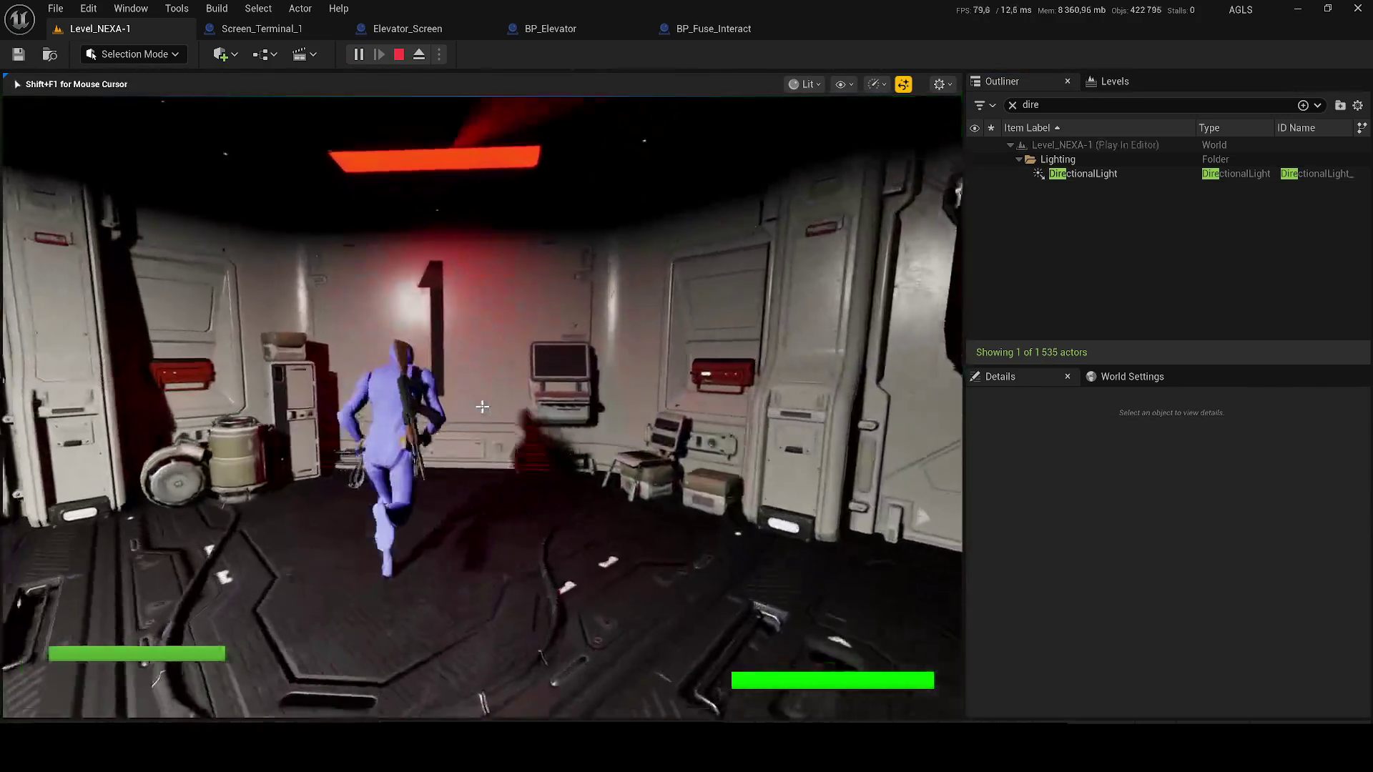
pyautogui.press('w')
pyautogui.press('e')
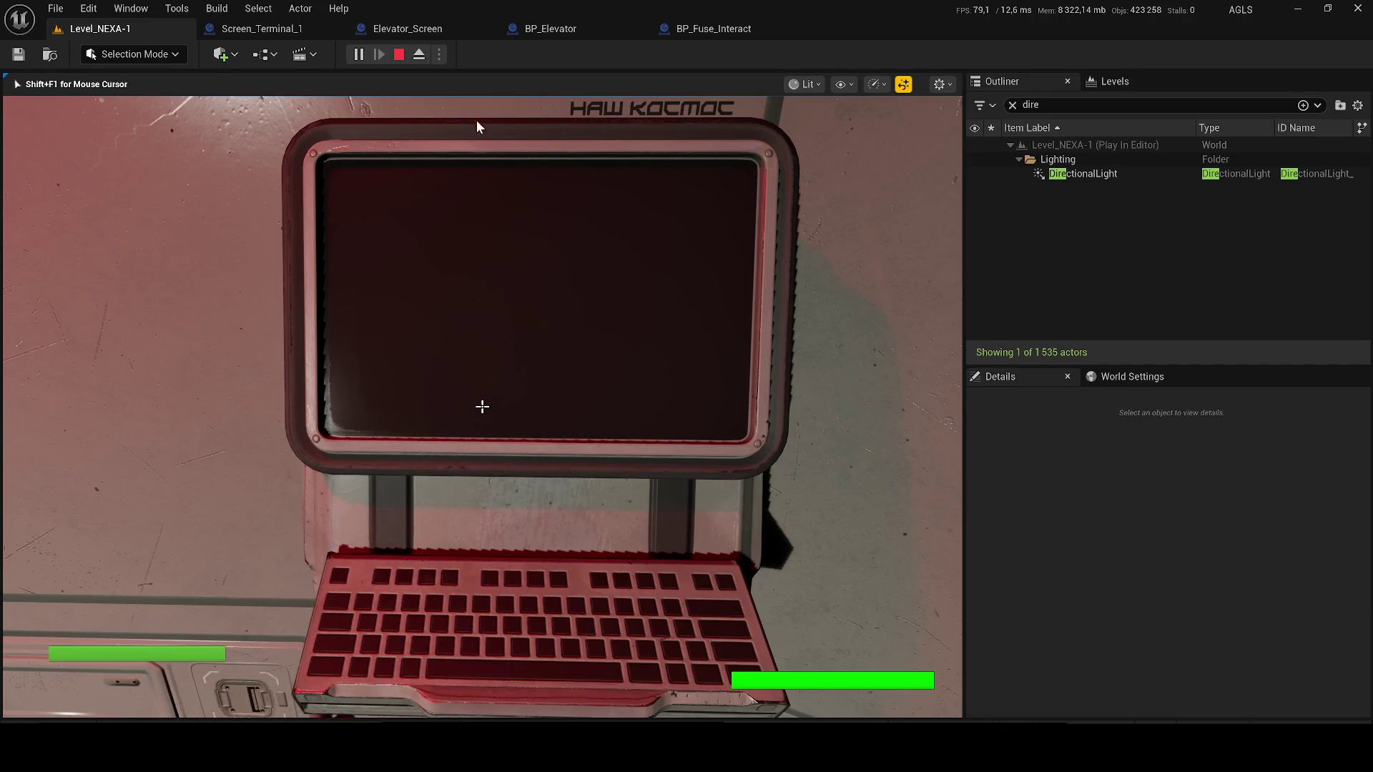
pyautogui.click(595, 24)
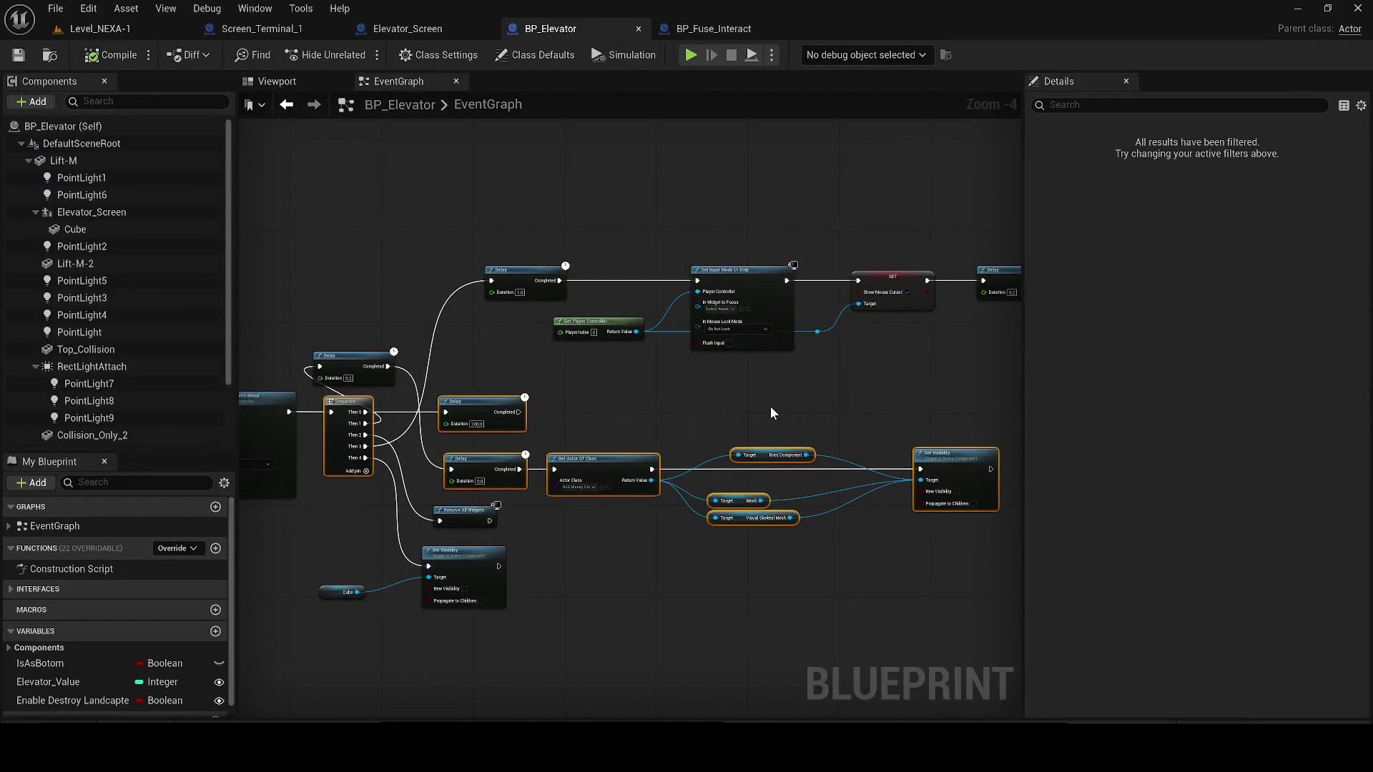
# - Select BP_Elevator's top row of UI nodes, through Create Widget and Add to Viewport
pyautogui.scroll(-1, 736, 386)
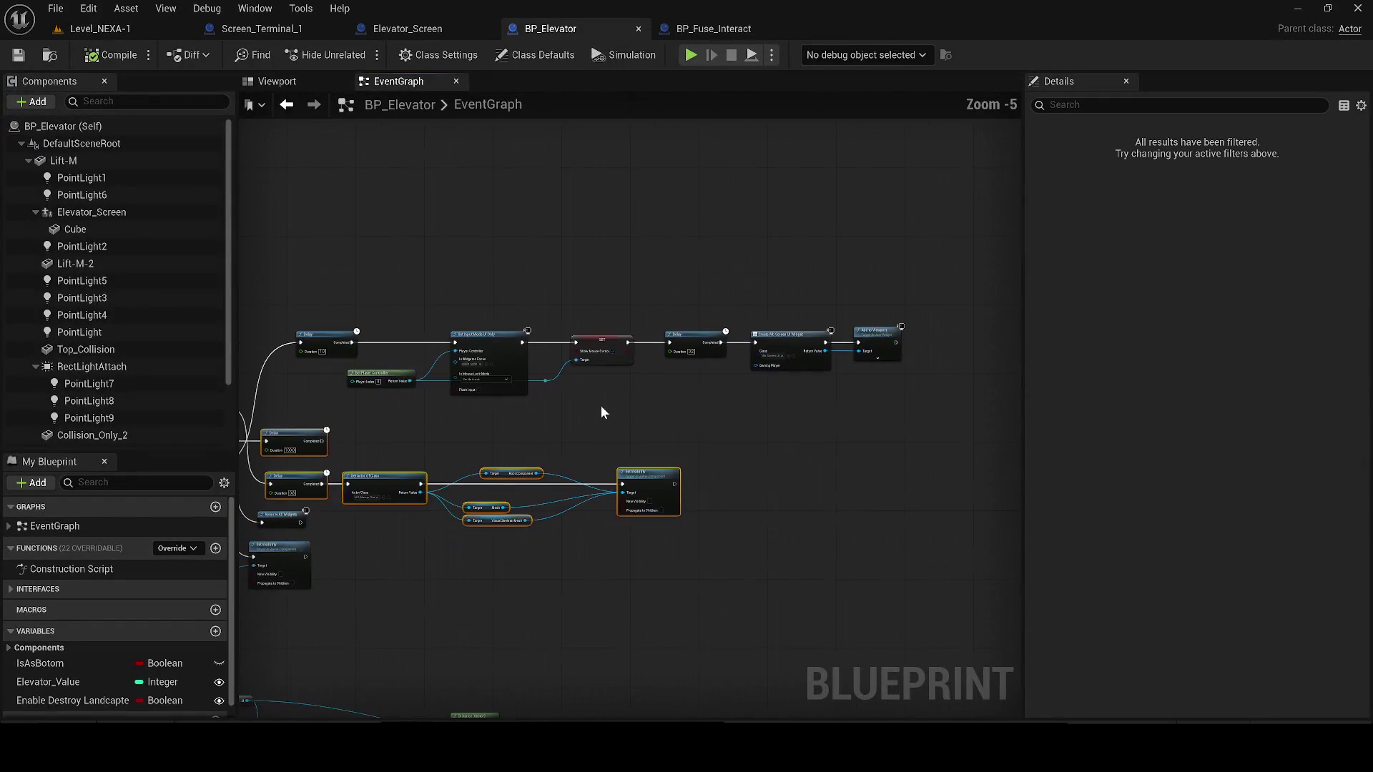
pyautogui.moveTo(329, 322); pyautogui.dragTo(923, 393)
pyautogui.moveTo(359, 437)
pyautogui.mouseDown()
pyautogui.moveTo(680, 281)
pyautogui.moveTo(714, 351)
pyautogui.moveTo(791, 401)
pyautogui.moveTo(819, 442)
pyautogui.mouseUp()
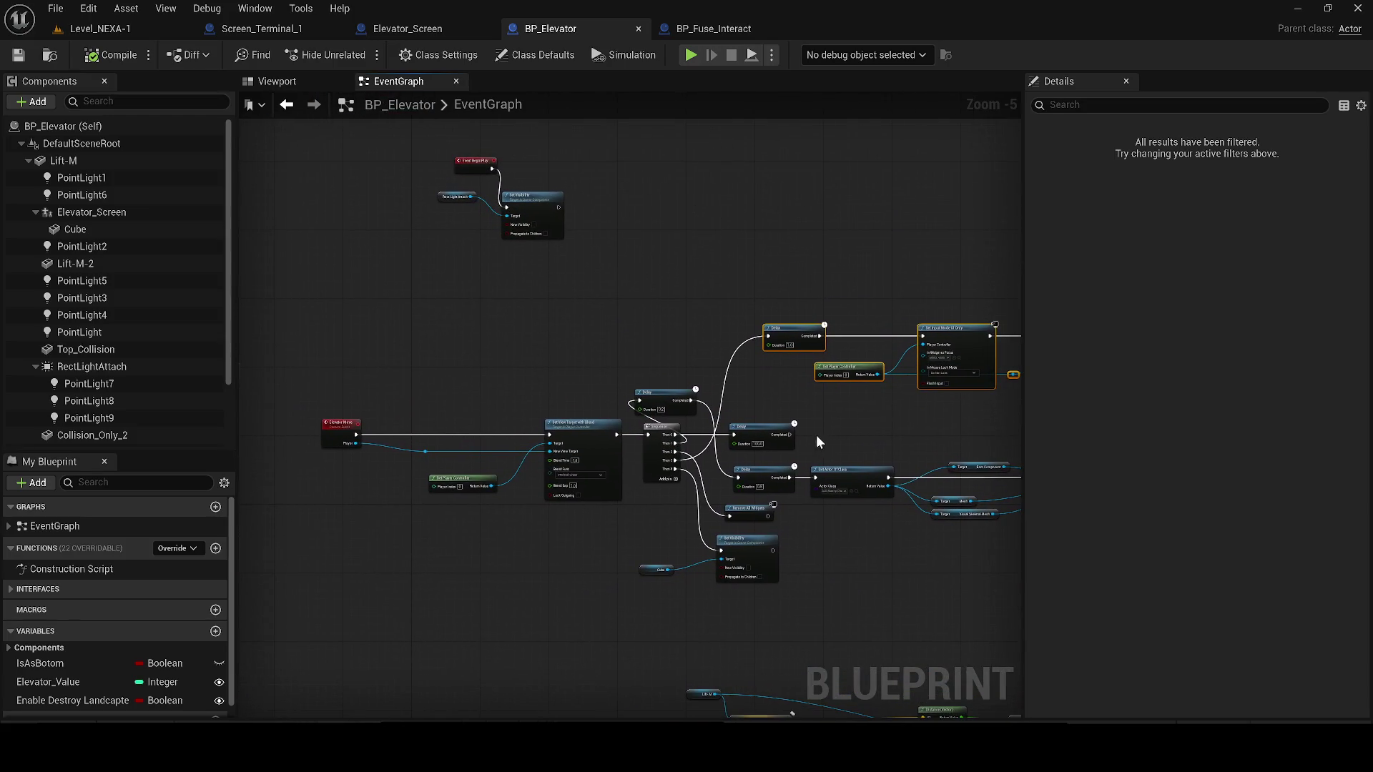
pyautogui.click(256, 34)
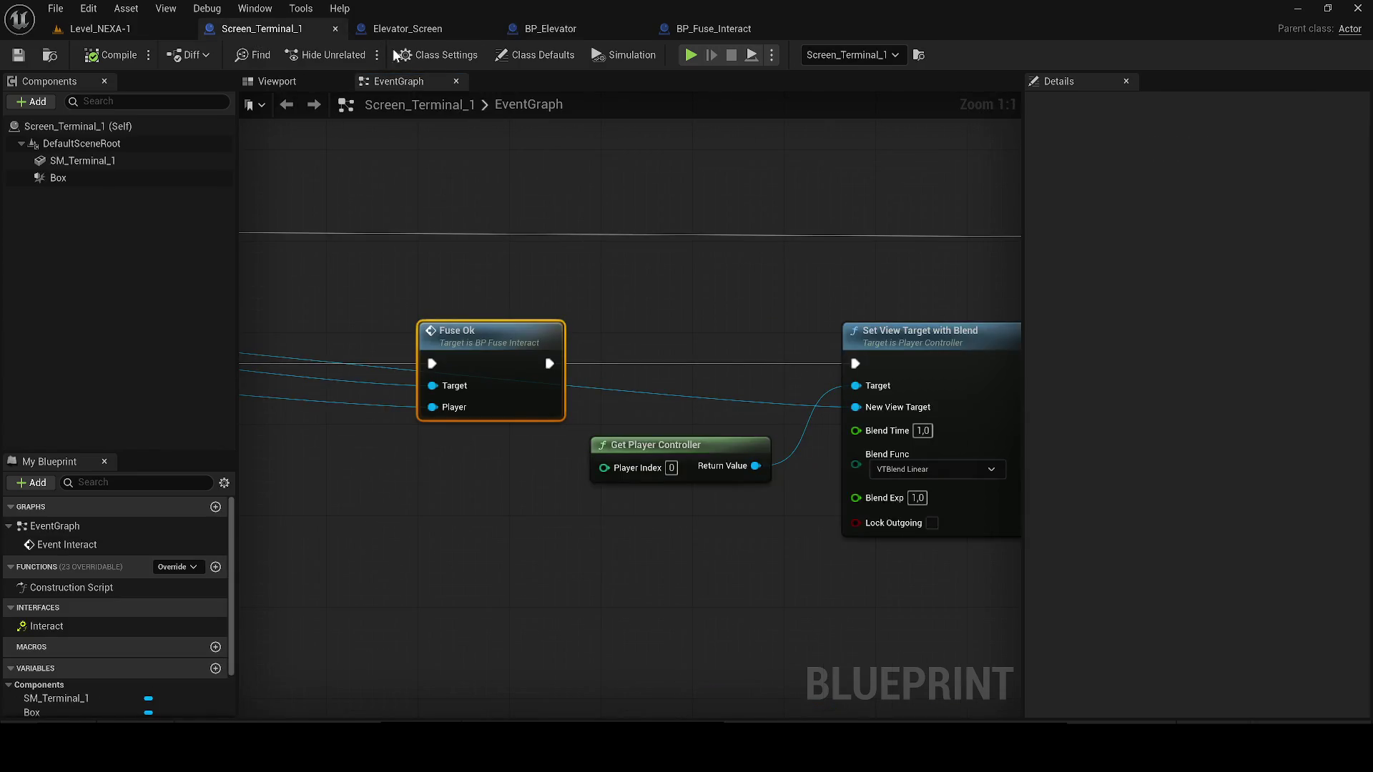
pyautogui.scroll(-4, 507, 400)
pyautogui.click(547, 28)
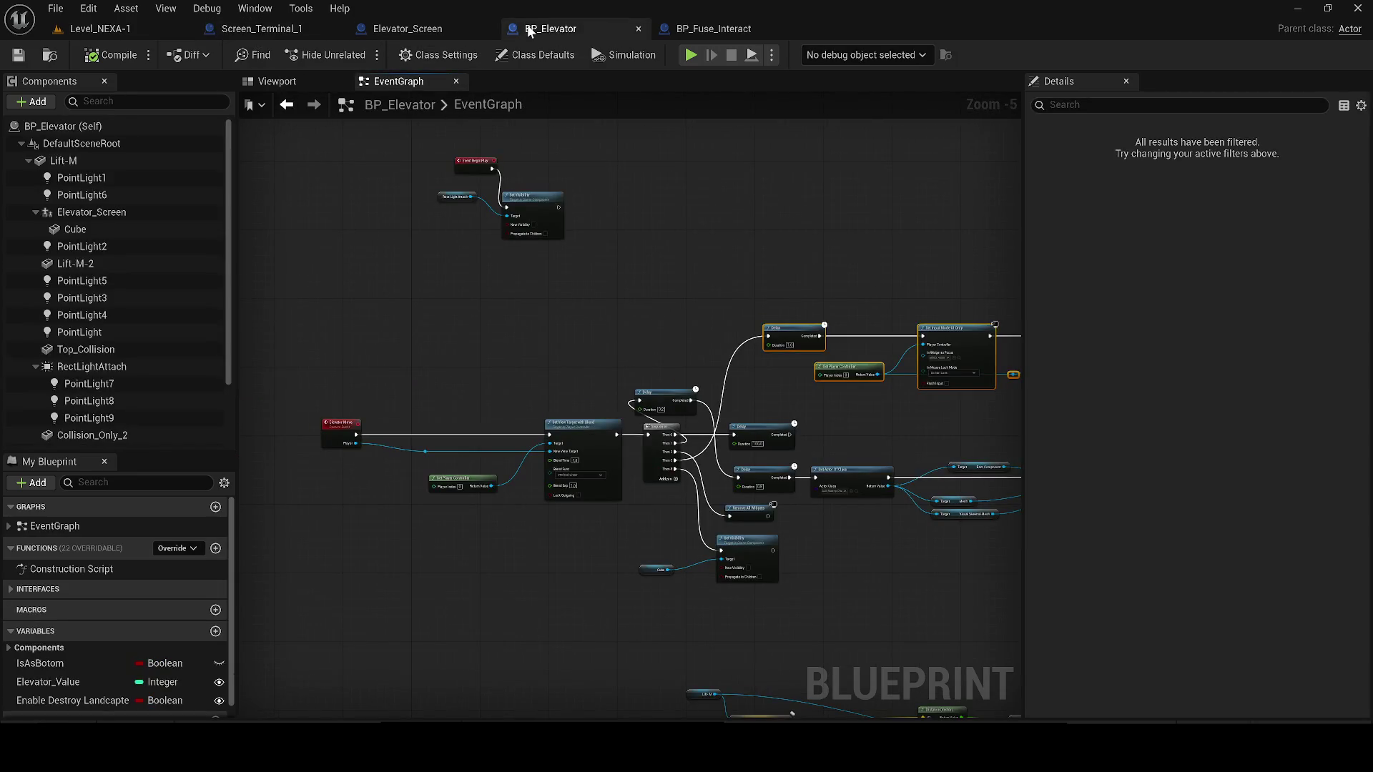
# - Close Elevator_Screen and wire Sequence Then 1 to the pasted Delay in BP_Fuse_Interact
pyautogui.moveTo(615, 29); pyautogui.dragTo(461, 28)
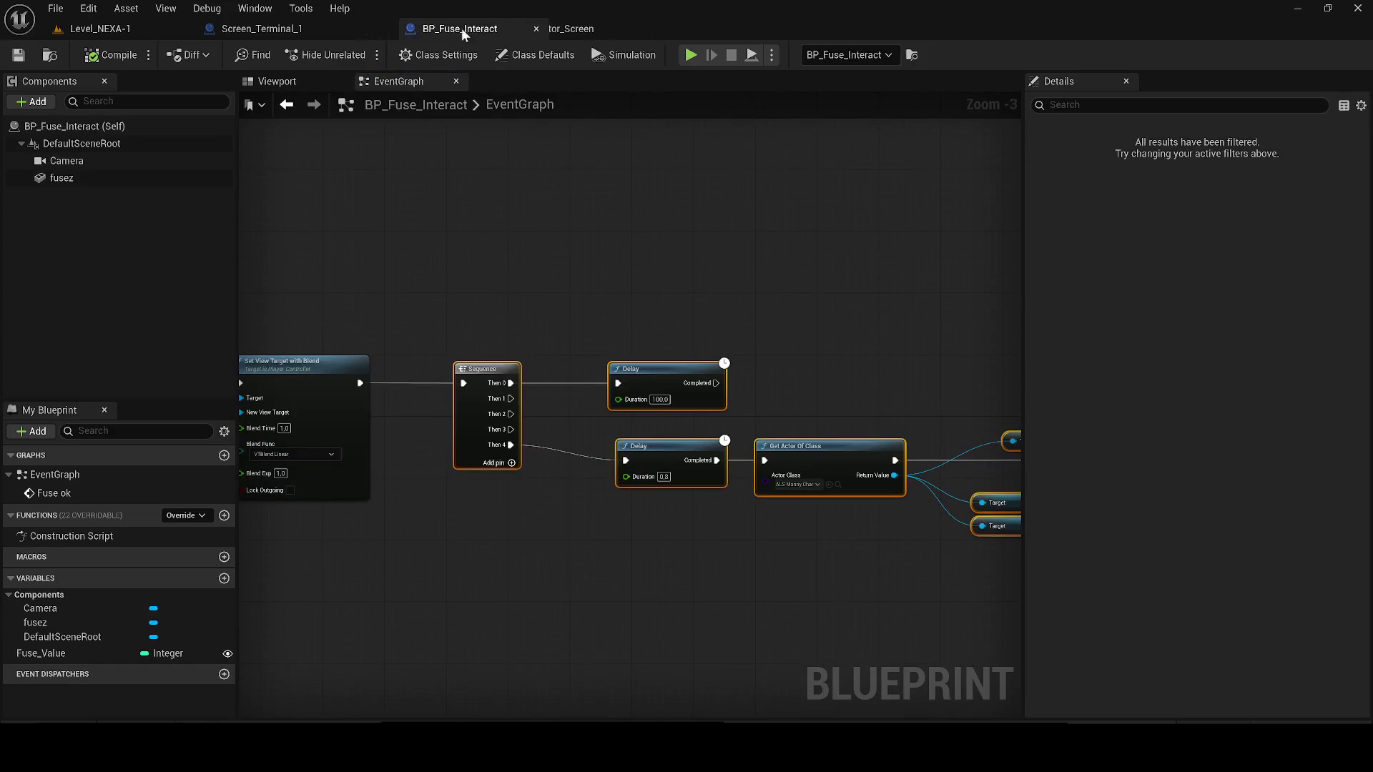
pyautogui.click(639, 29)
pyautogui.scroll(-2, 585, 272)
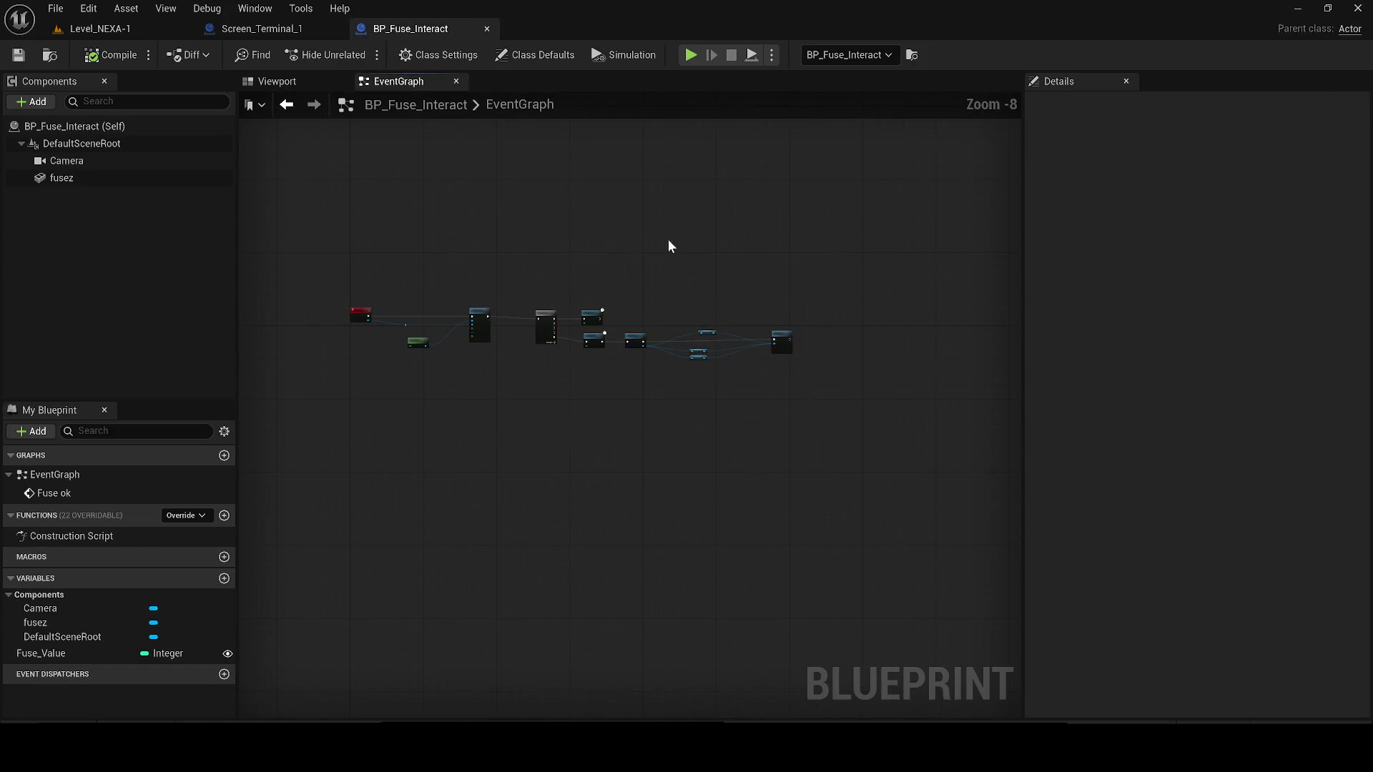
pyautogui.scroll(2, 528, 234)
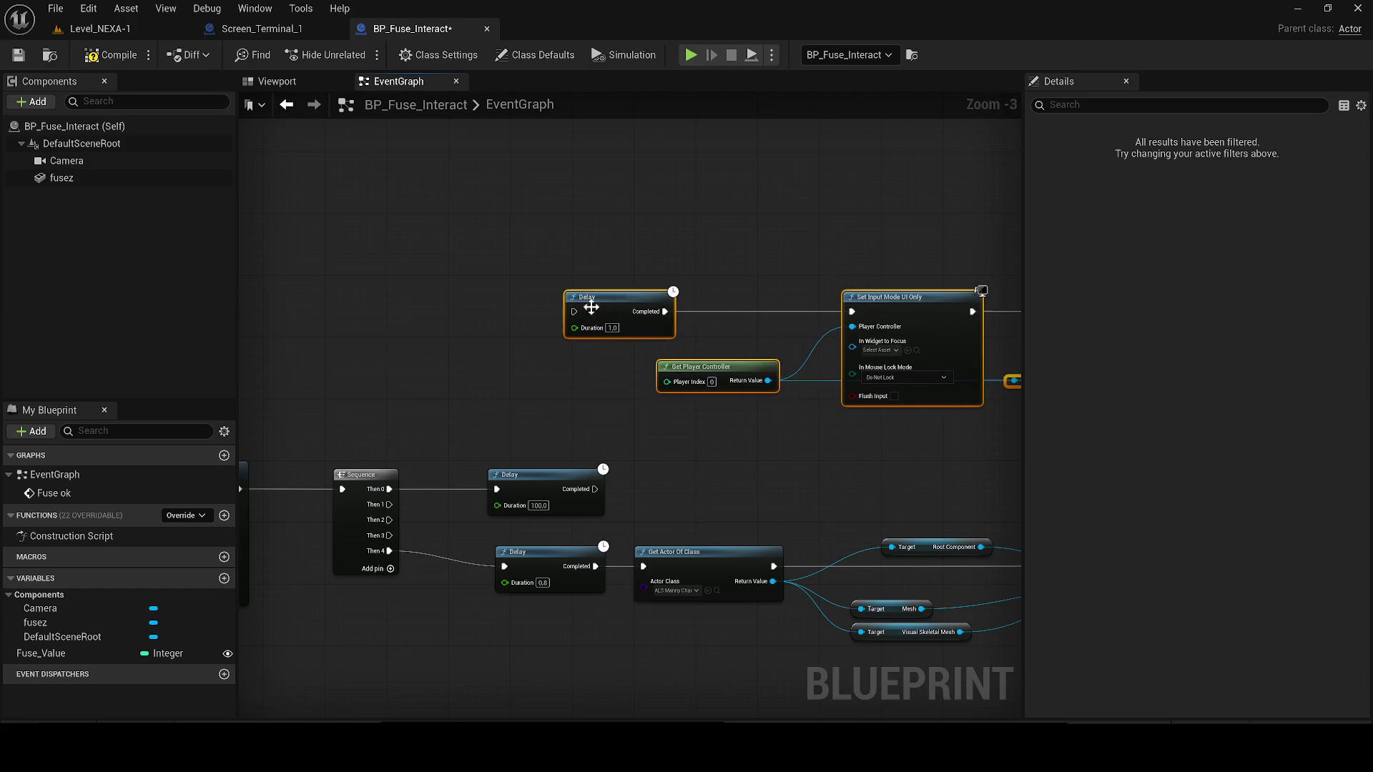
pyautogui.moveTo(390, 505)
pyautogui.mouseDown()
pyautogui.moveTo(597, 334)
pyautogui.moveTo(576, 307)
pyautogui.moveTo(367, 294)
pyautogui.moveTo(48, 312)
pyautogui.mouseUp()
pyautogui.scroll(3, 563, 373)
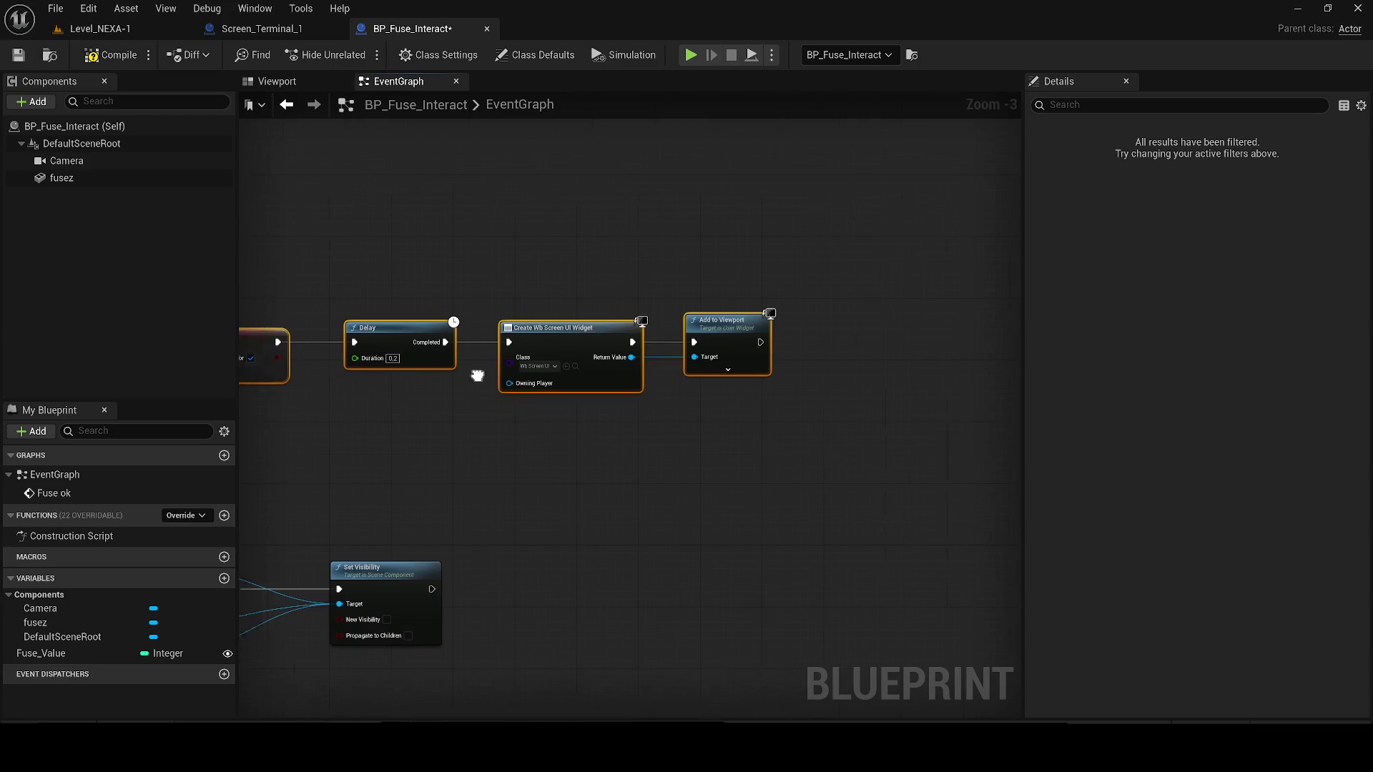
# - Duplicate the Wb_Screen_UI widget blueprint and name the copy Wb_Screen_UI_Fusible
pyautogui.click(561, 367)
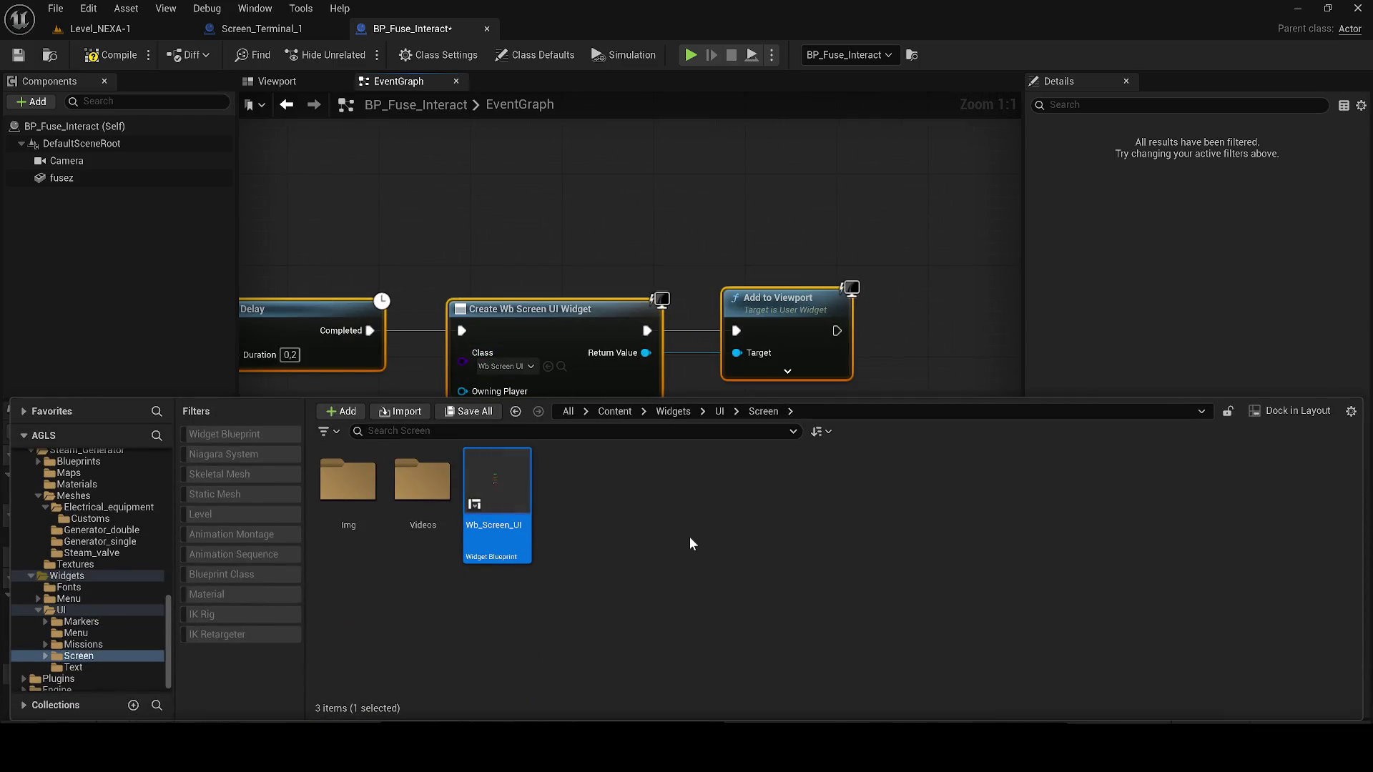
pyautogui.hotkey('ctrl', 'd')
pyautogui.press('End')
pyautogui.press('BackSpace')
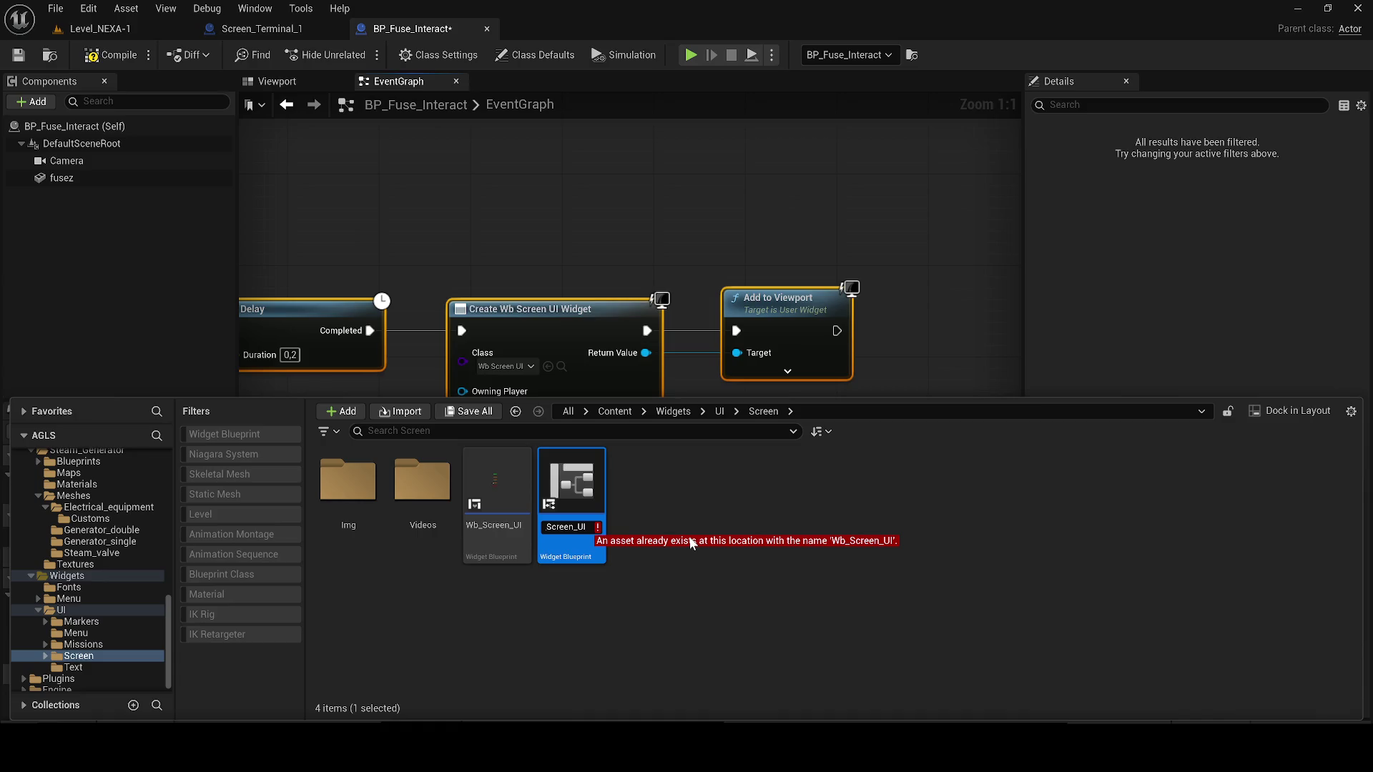
pyautogui.write('_F')
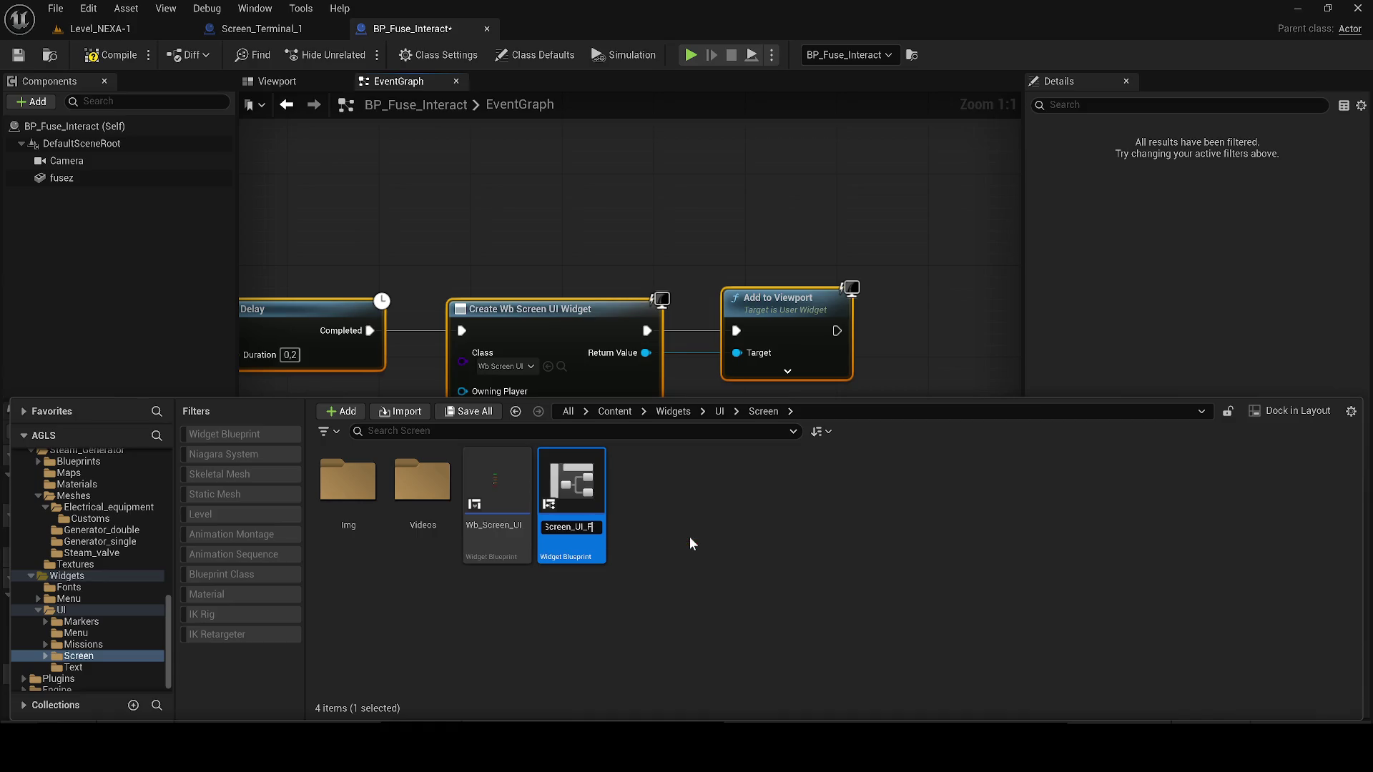
pyautogui.write('usible')
pyautogui.press('Return')
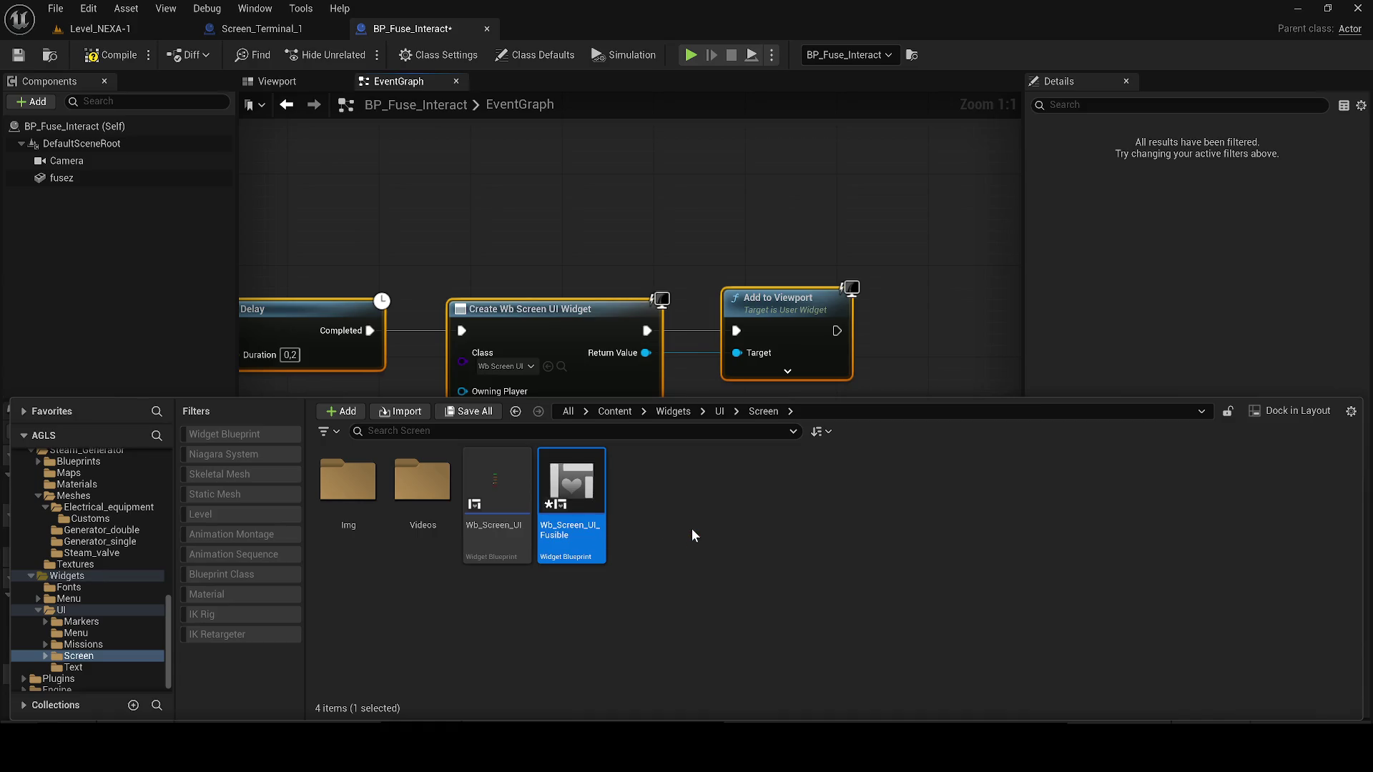
# - Set the Create Widget node's class in BP_Fuse_Interact to Wb_Screen_UI_Fusible
pyautogui.moveTo(572, 501)
pyautogui.mouseDown()
pyautogui.moveTo(564, 380)
pyautogui.moveTo(497, 356)
pyautogui.mouseUp()
pyautogui.hotkey('ctrl', 'space')
pyautogui.click(573, 505)
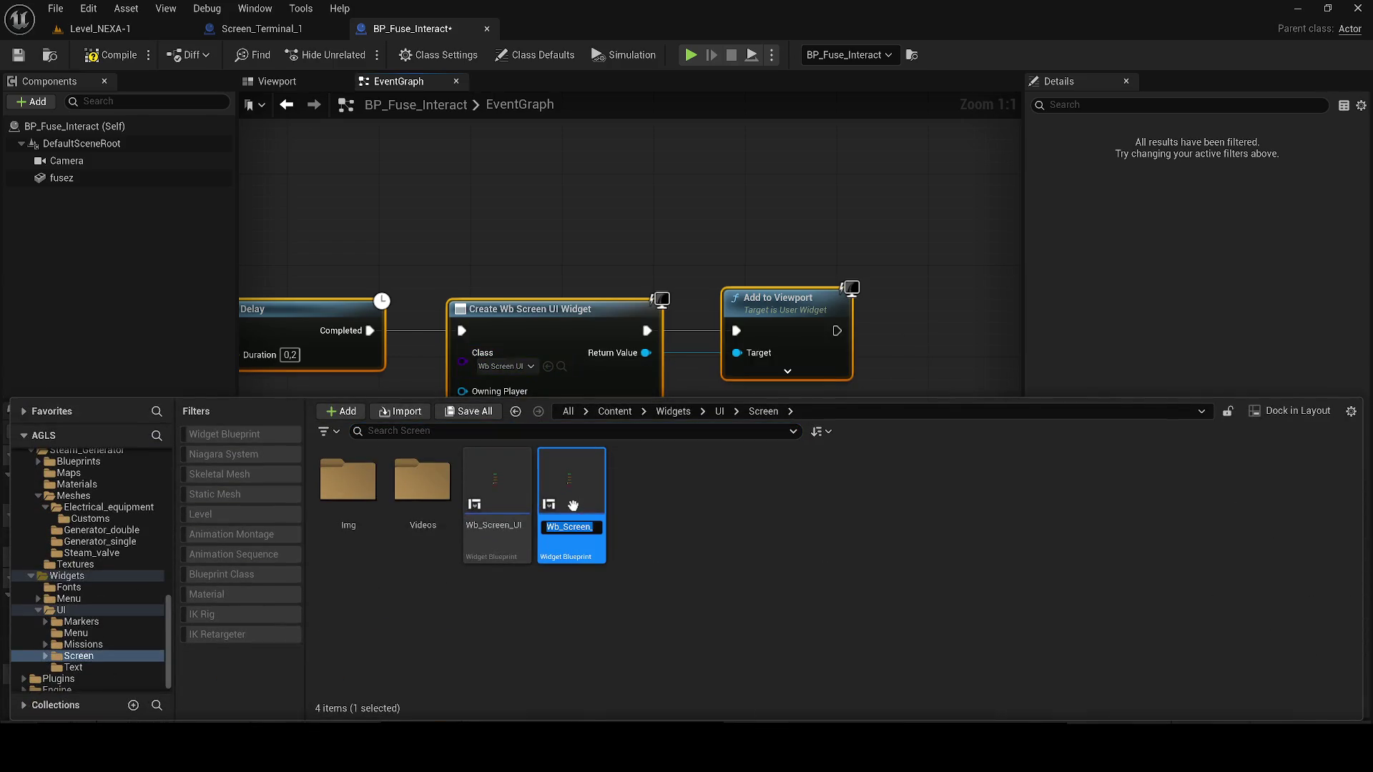
pyautogui.click(516, 361)
pyautogui.click(516, 362)
pyautogui.click(550, 420)
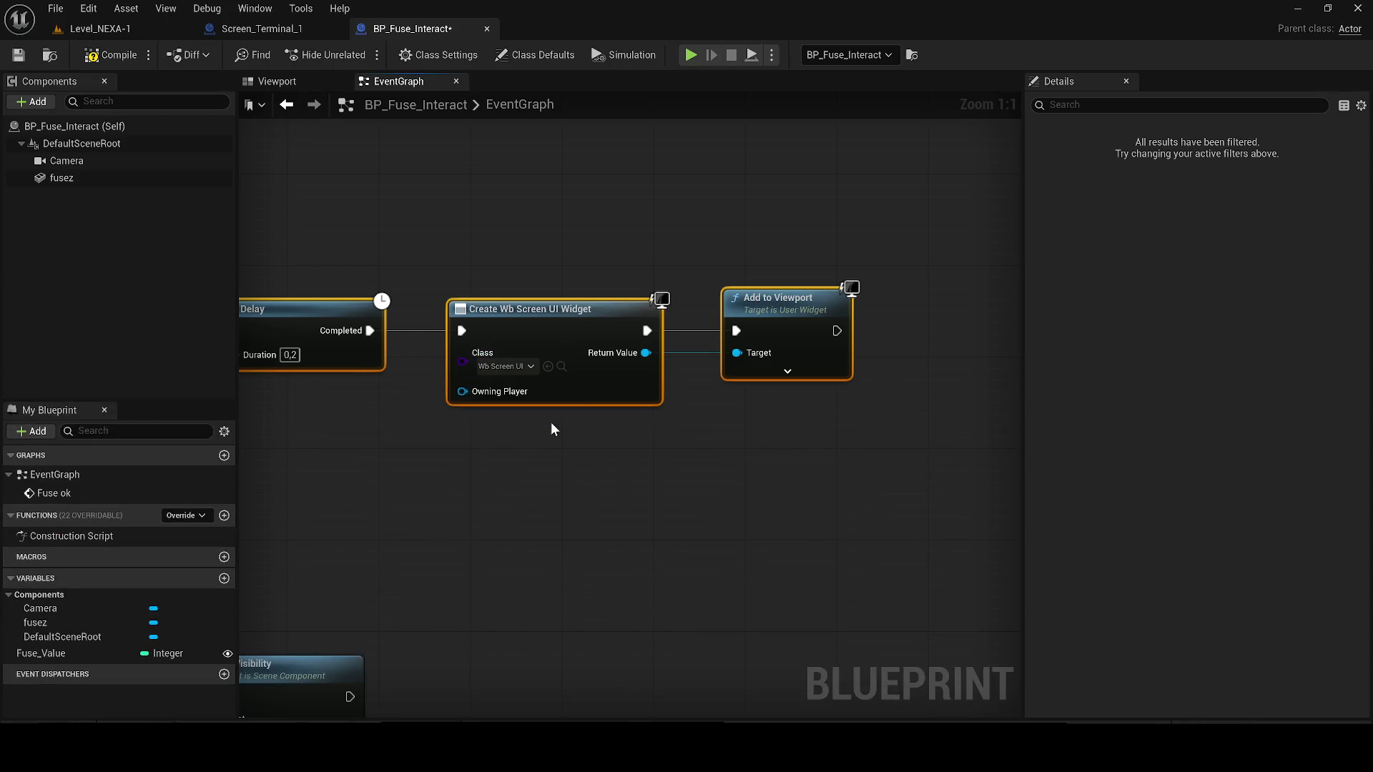
# - Open Wb_Screen_UI_Fusible for editing, then compile and save BP_Fuse_Interact
pyautogui.click(569, 367)
pyautogui.click(571, 500)
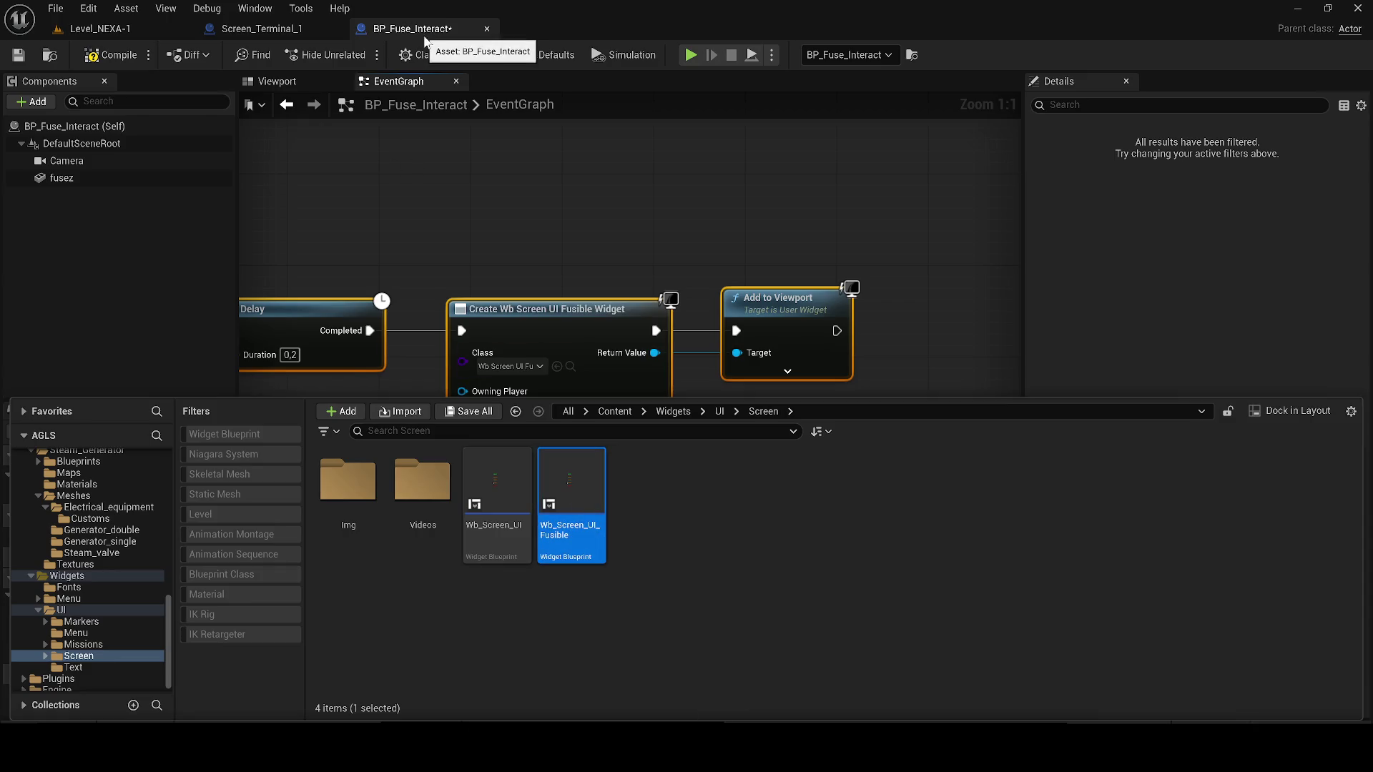
pyautogui.click(406, 22)
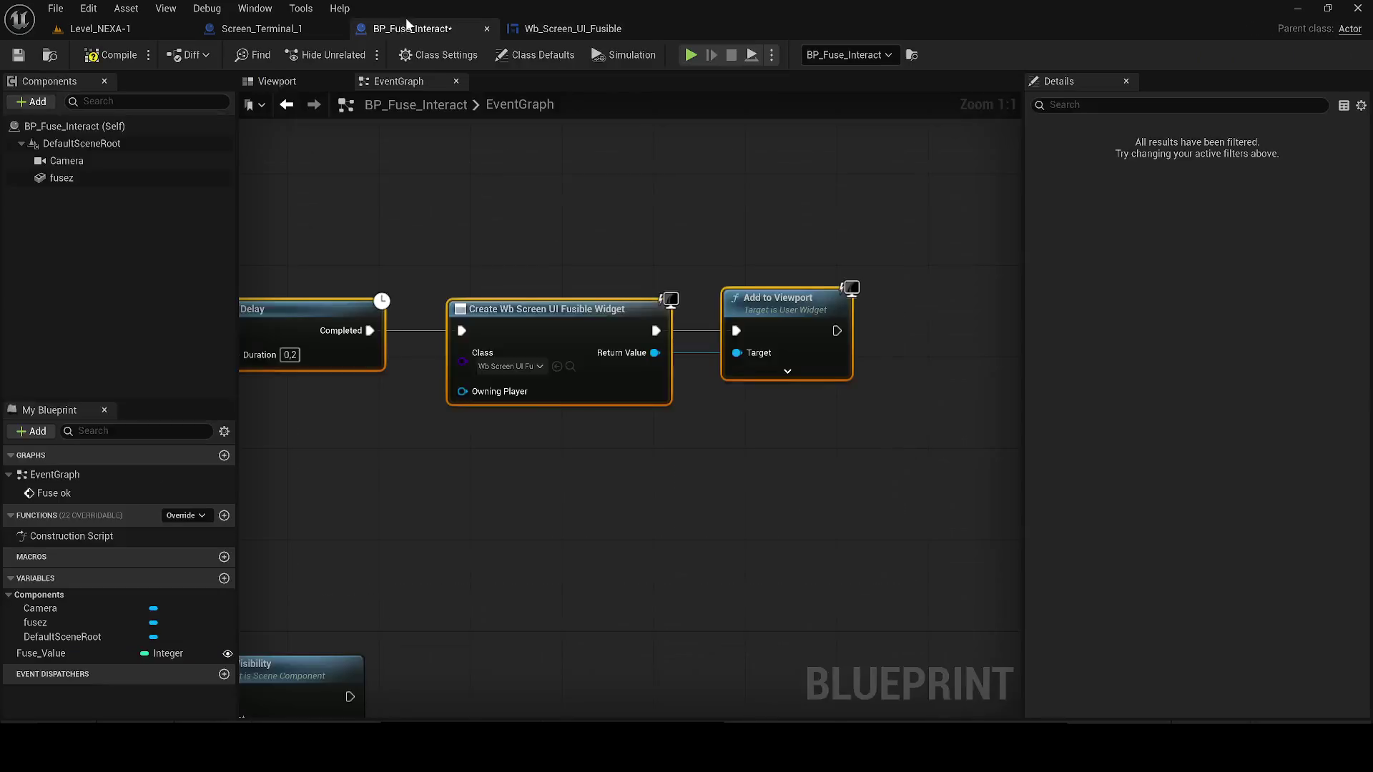
pyautogui.click(107, 55)
pyautogui.click(18, 54)
# - Switch to the Wb_Screen_UI_Fusible designer and zoom to view the ETAGE 1–4 and SORTIR menu
pyautogui.scroll(-5, 604, 401)
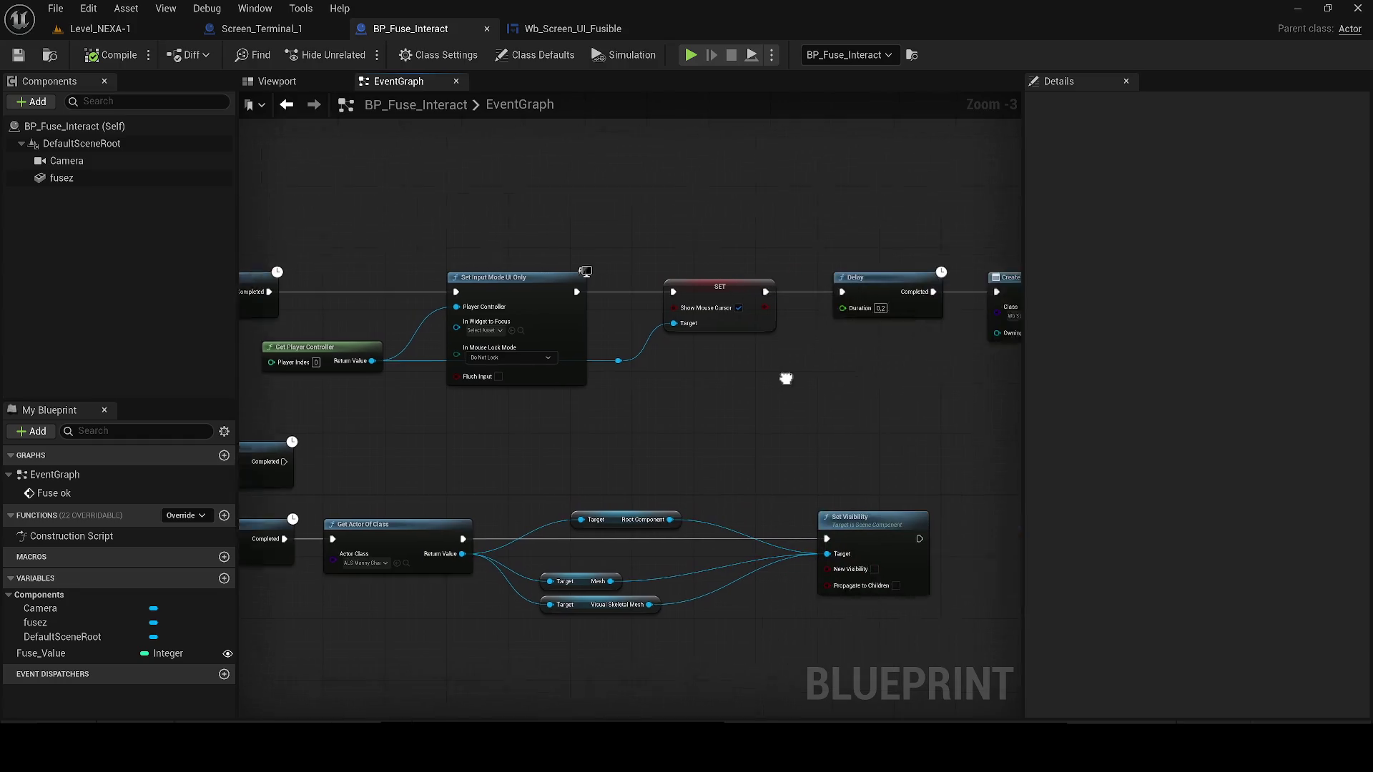
pyautogui.click(615, 29)
pyautogui.scroll(4, 576, 343)
pyautogui.scroll(-4, 564, 336)
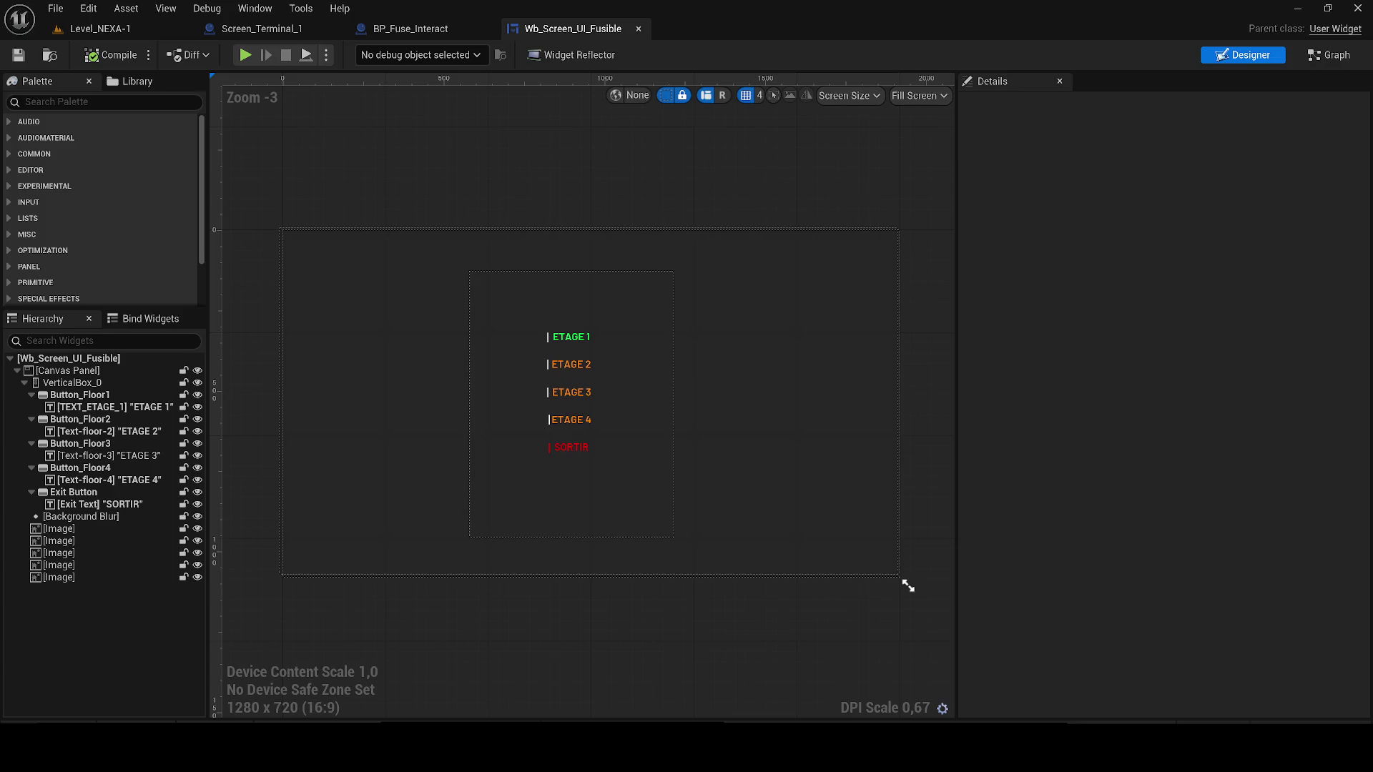
# - Delete the five Image widgets from the widget hierarchy
pyautogui.scroll(-3, 559, 338)
pyautogui.click(88, 577)
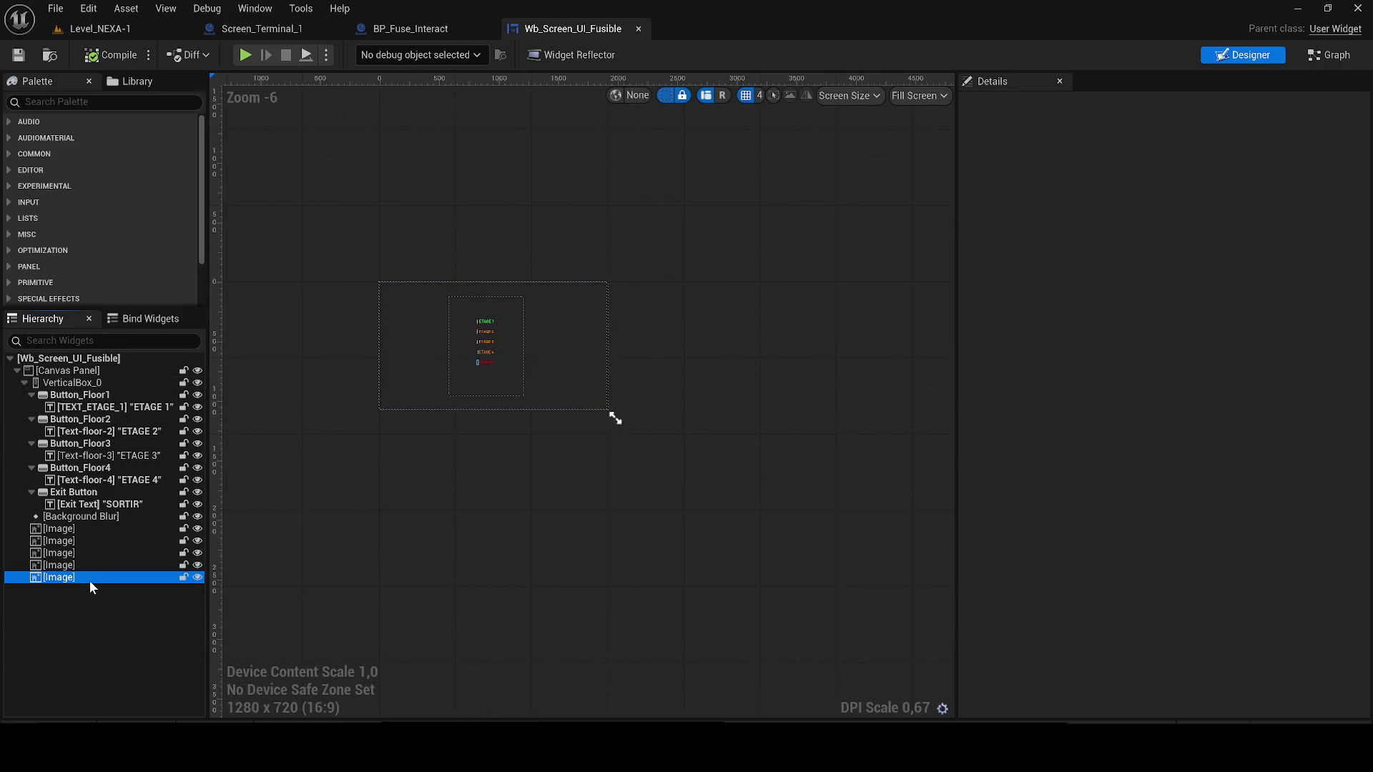
pyautogui.keyDown('shift'); pyautogui.click(75, 530); pyautogui.keyUp('shift')
pyautogui.scroll(10, 448, 314)
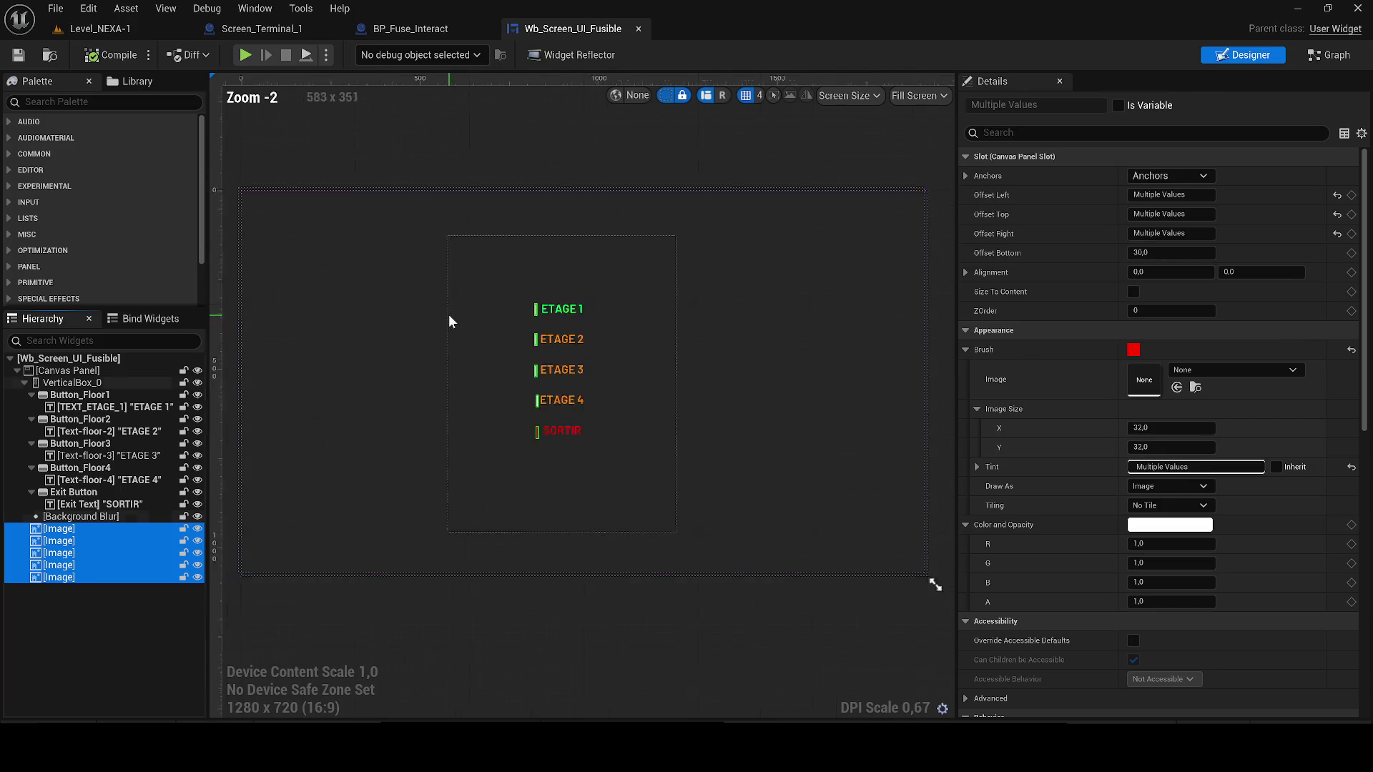
pyautogui.press('Delete')
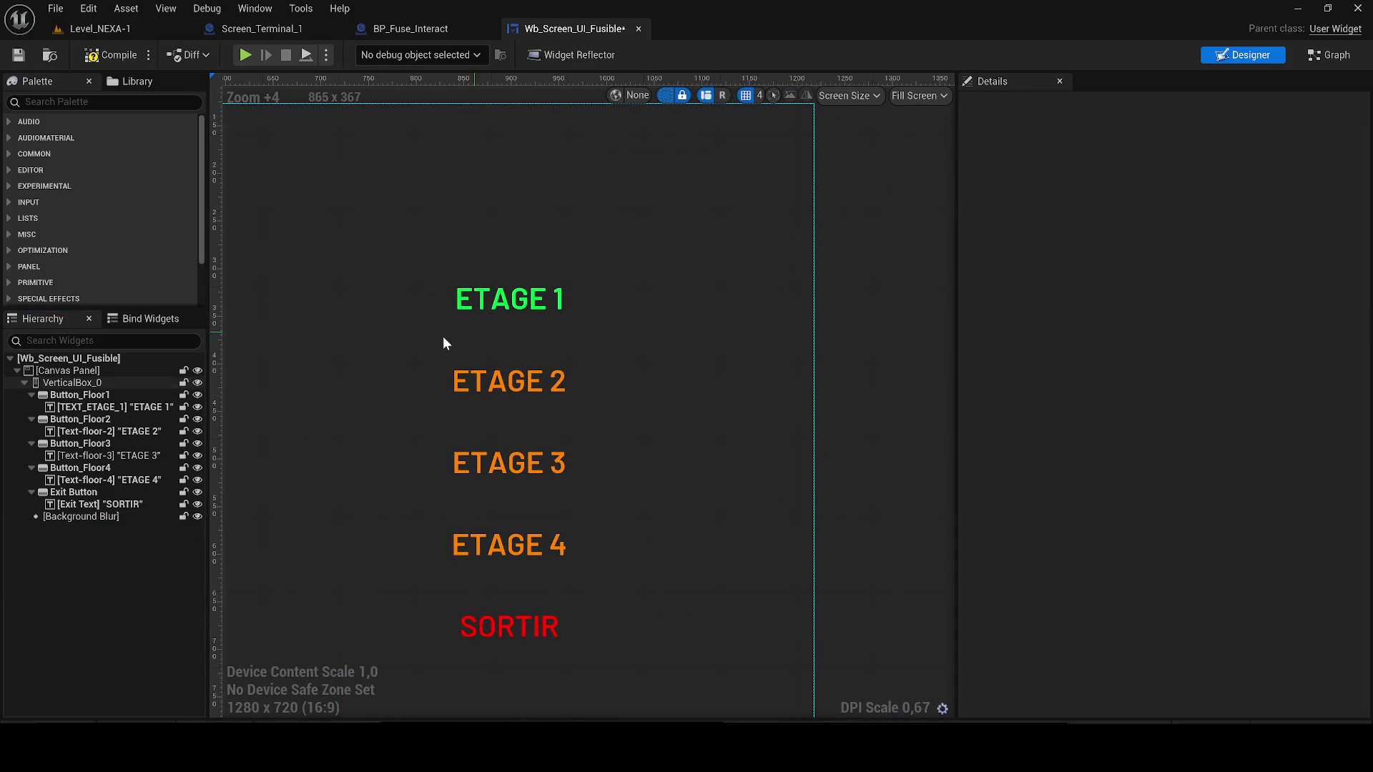
# - Set the five menu buttons (Button_Floor1–4 and Exit Button) to Hidden visibility
pyautogui.click(31, 394)
pyautogui.click(32, 407)
pyautogui.click(32, 419)
pyautogui.click(32, 432)
pyautogui.click(31, 443)
pyautogui.click(61, 395)
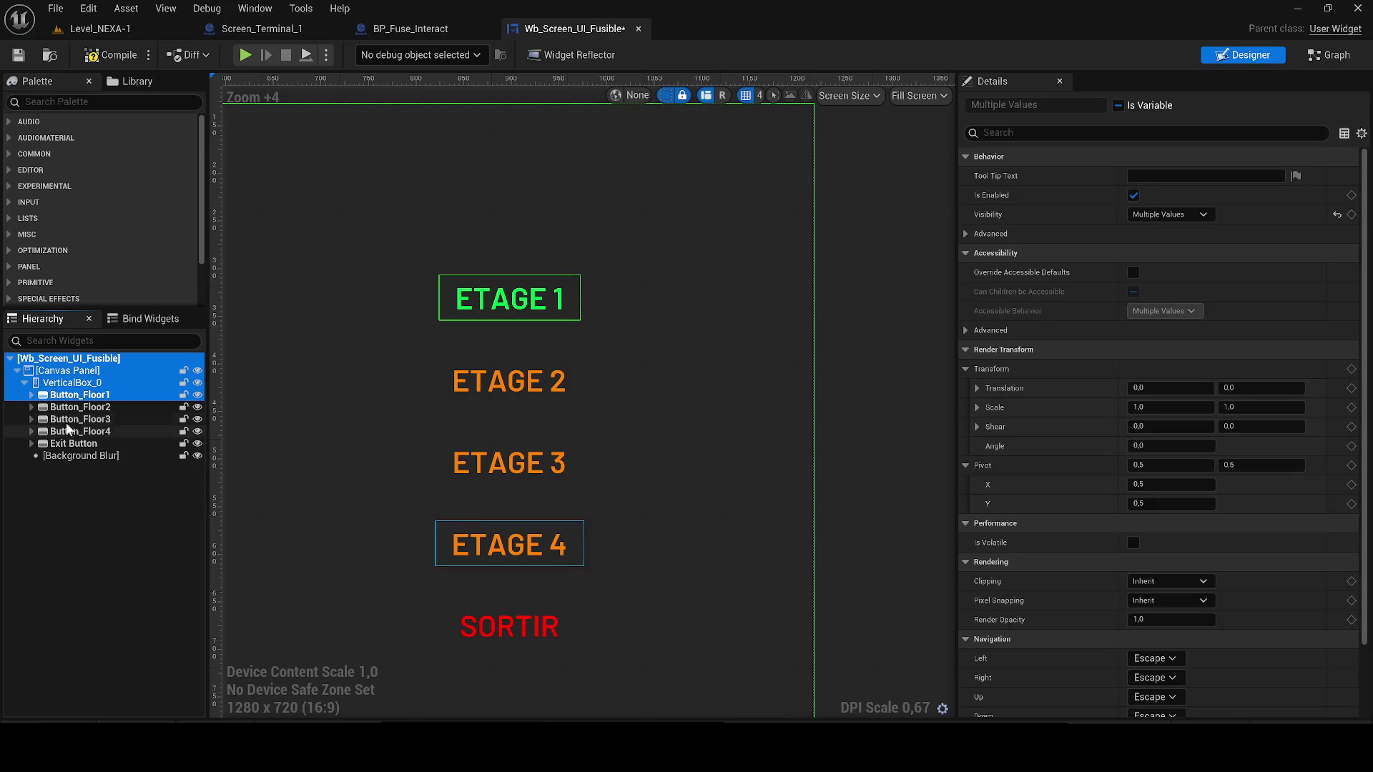
pyautogui.keyDown('shift'); pyautogui.click(59, 443); pyautogui.keyUp('shift')
pyautogui.click(1084, 139)
pyautogui.write('visi')
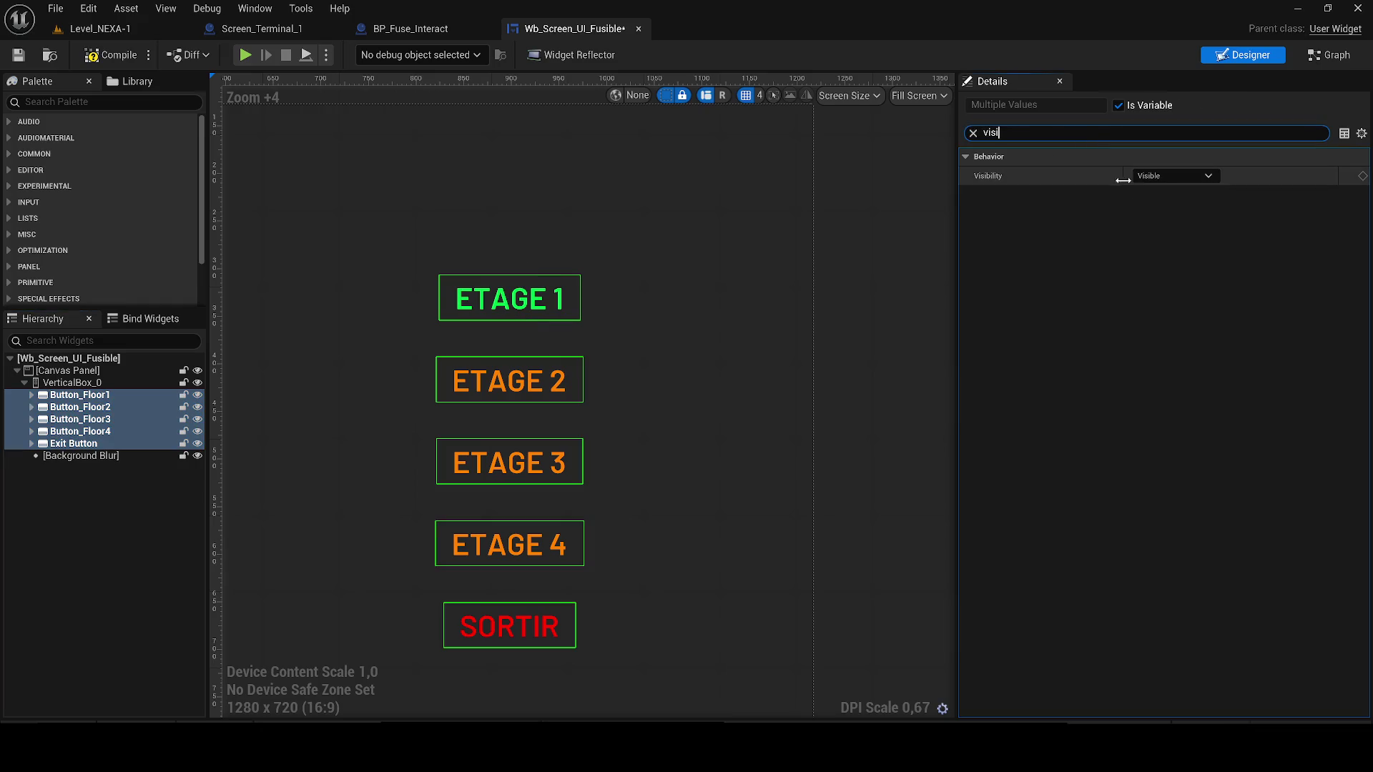
pyautogui.click(1175, 176)
pyautogui.click(1173, 215)
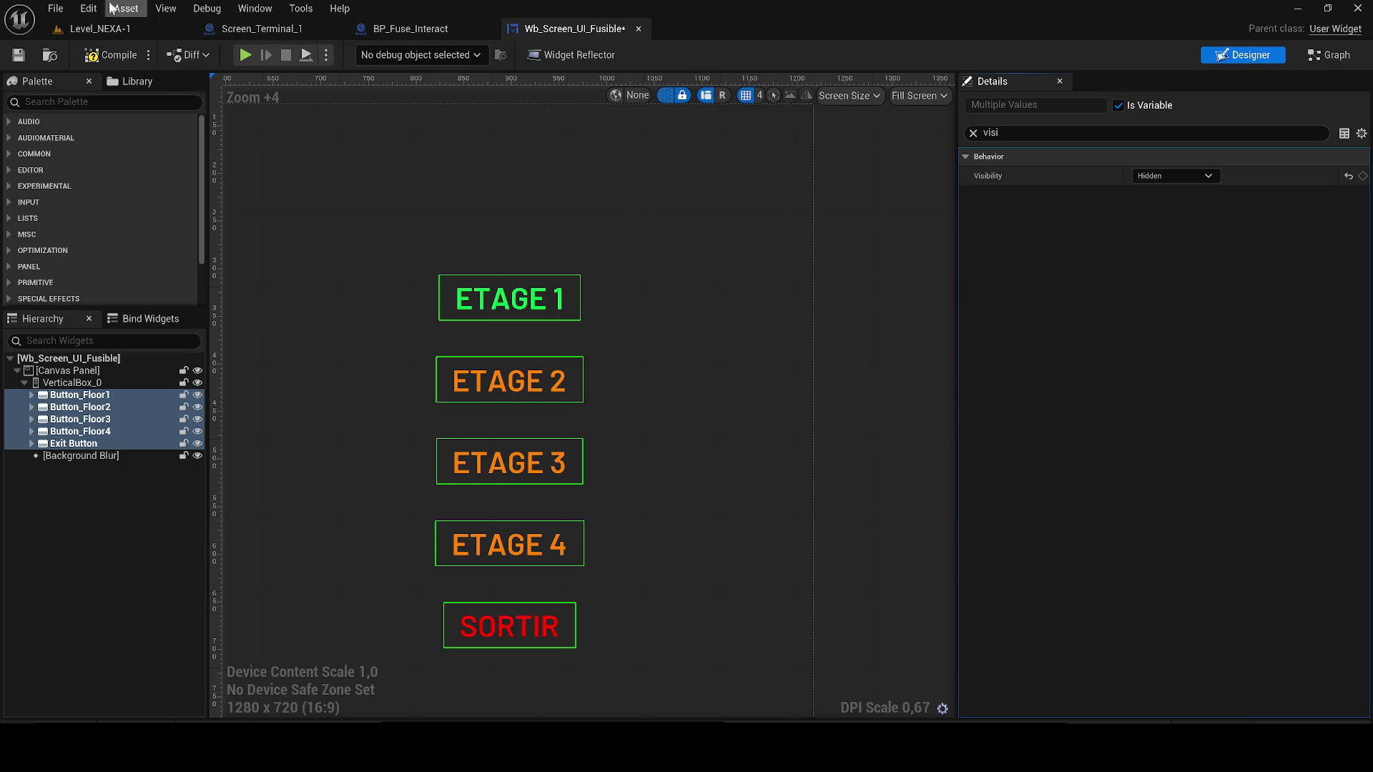
# - Undo the image removal and hiding, compile and save the widget, and return to Level_NEXA-1
pyautogui.click(20, 56)
pyautogui.scroll(-8, 389, 306)
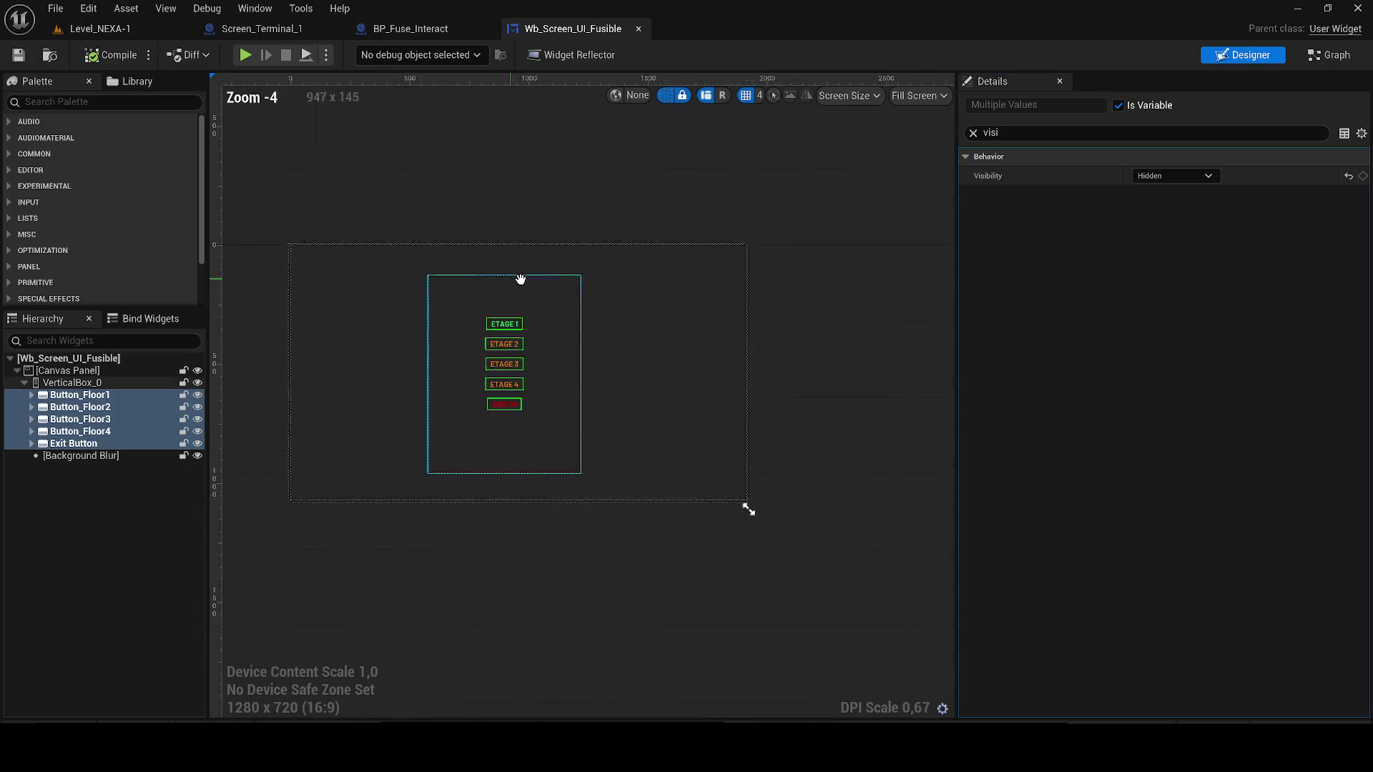
pyautogui.click(521, 279)
pyautogui.scroll(2, 495, 214)
pyautogui.click(577, 214)
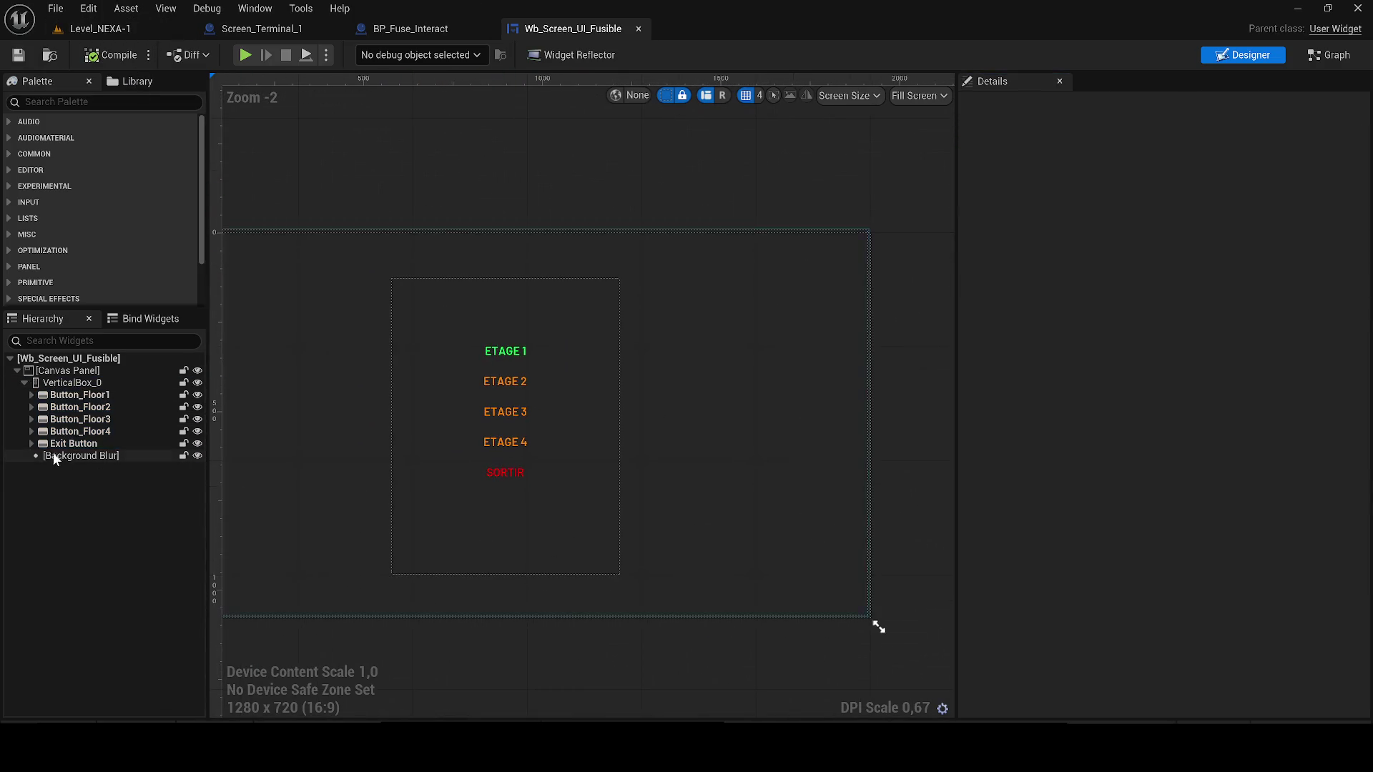
pyautogui.hotkey('ctrl', 'z')
pyautogui.hotkey('ctrl', 'z')
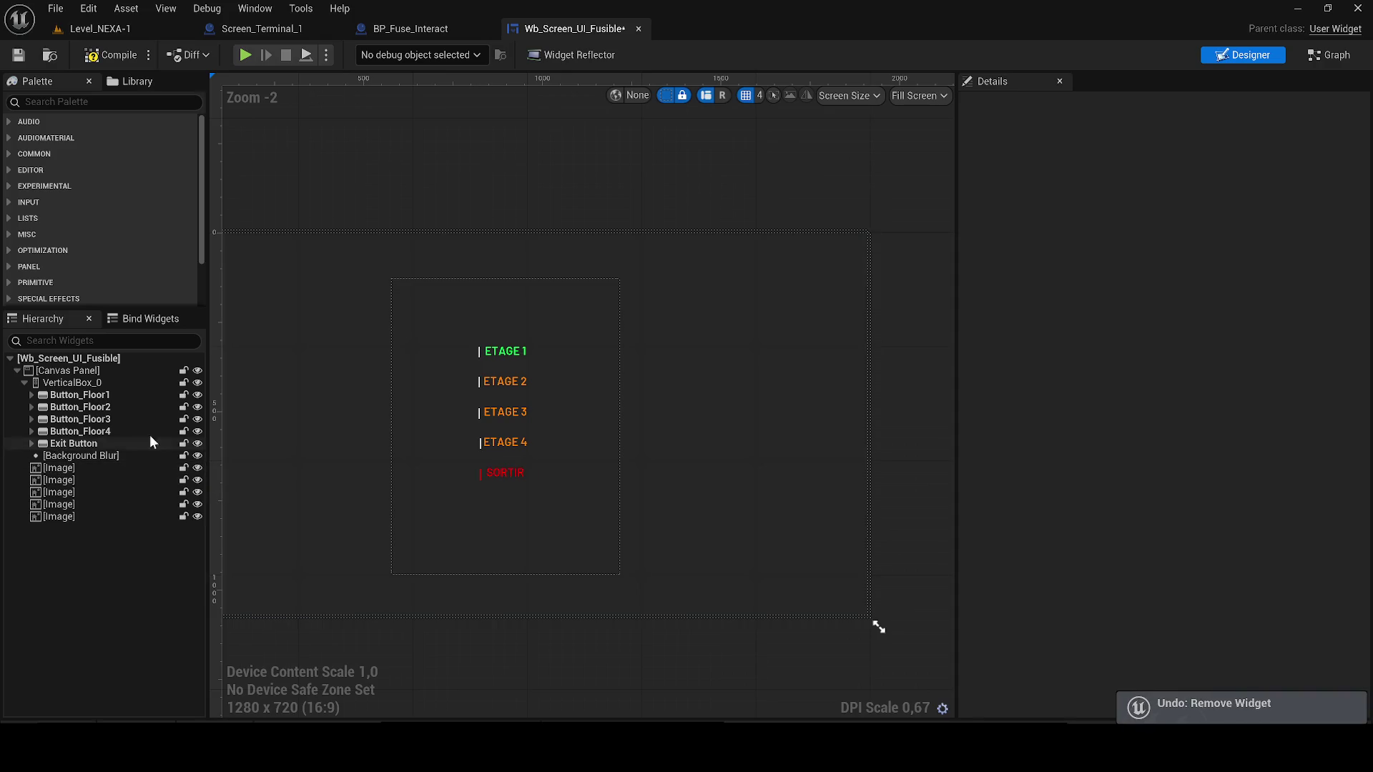
pyautogui.click(90, 54)
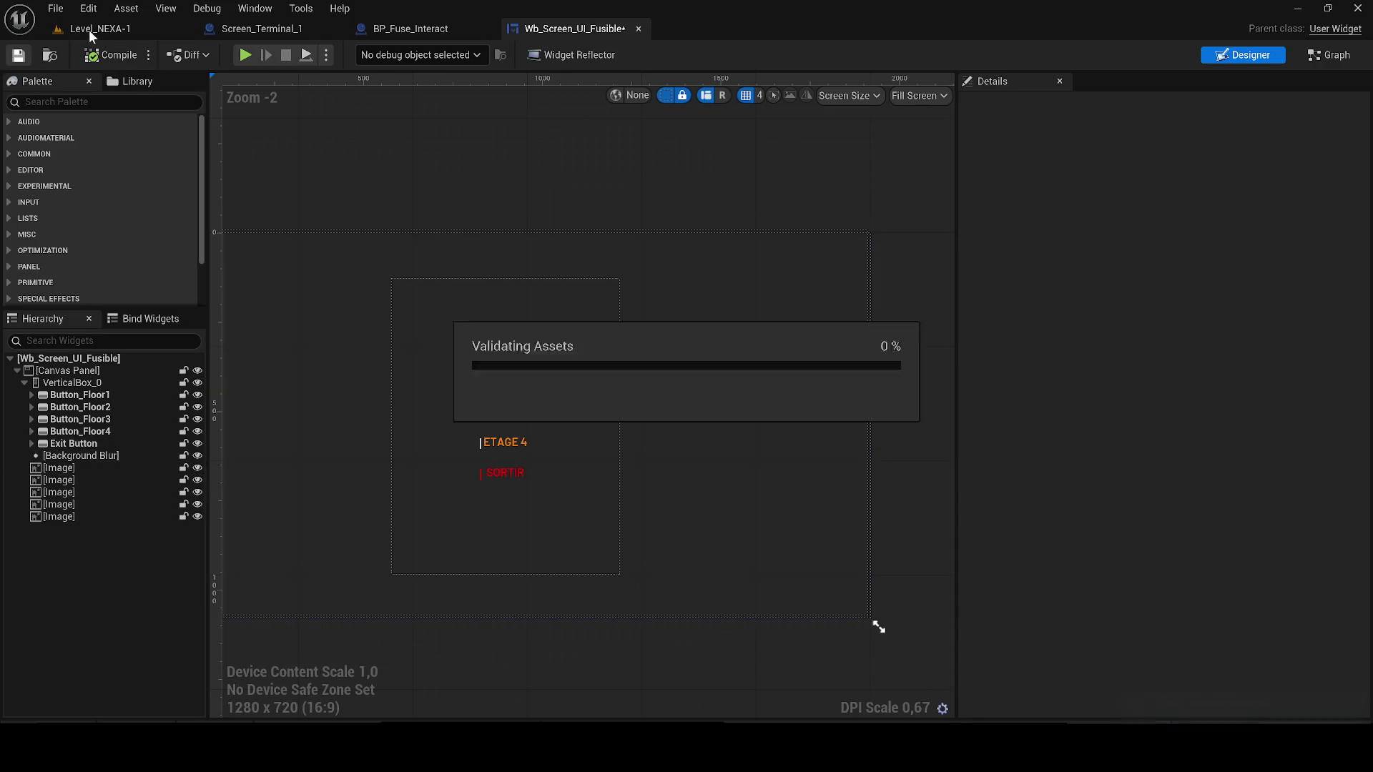
pyautogui.click(132, 29)
# - Play-test the terminal's floor menu with W and E, then view Screen_Terminal_1's event graph
pyautogui.click(357, 54)
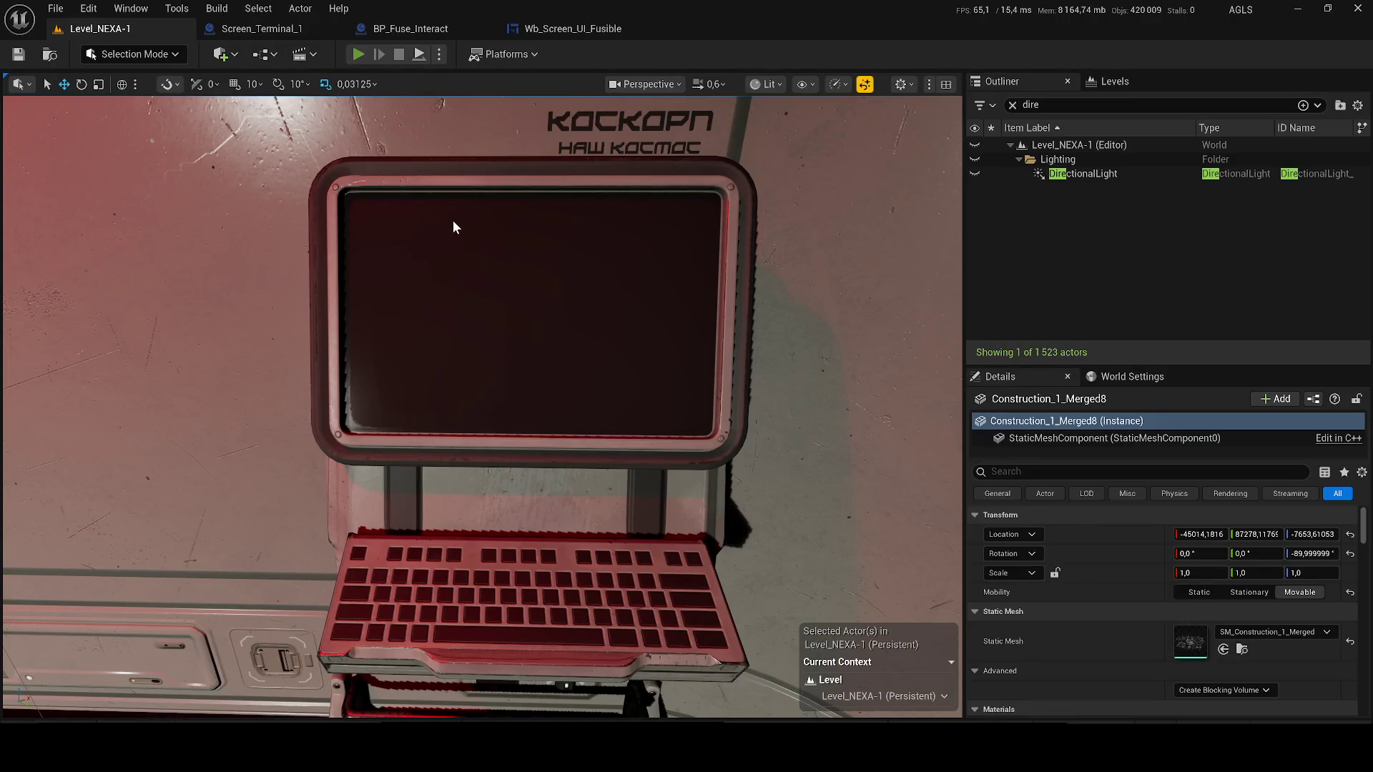
pyautogui.press('w')
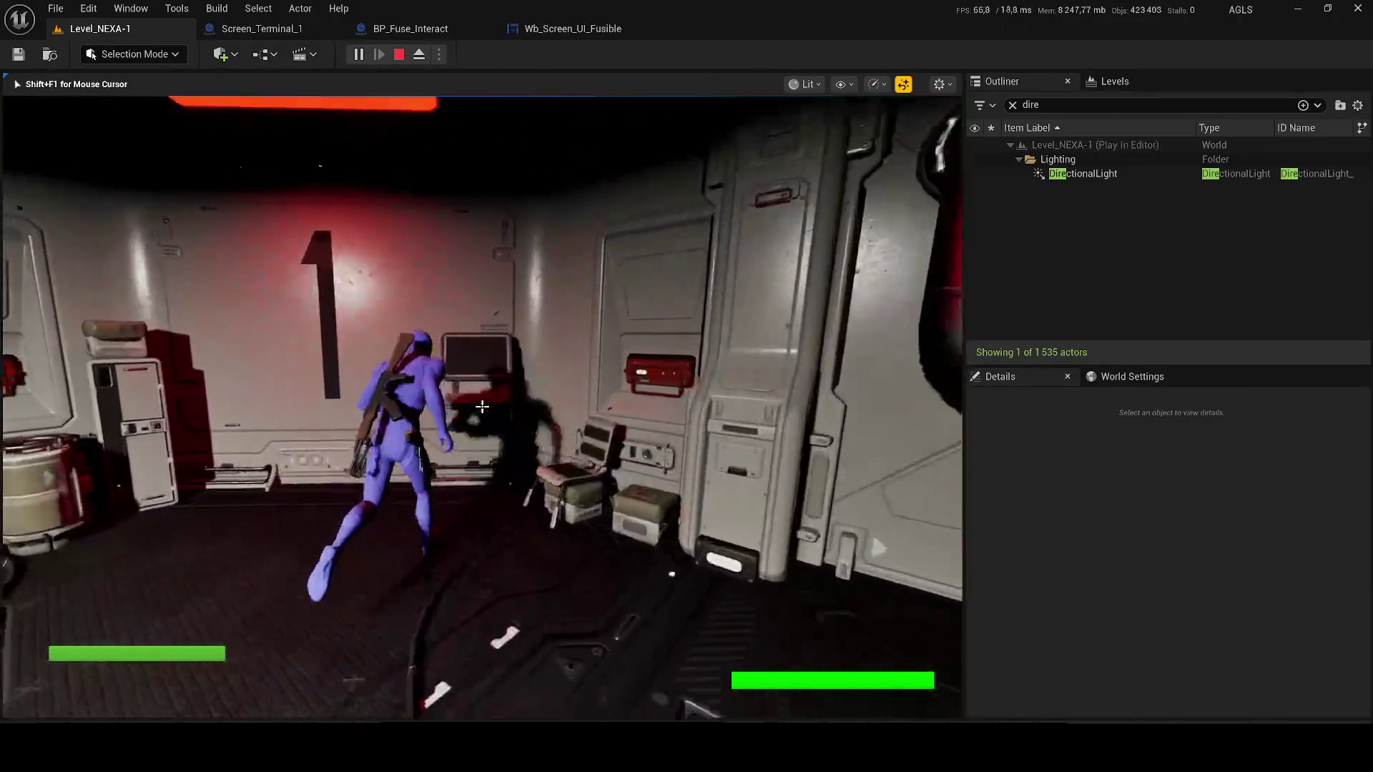
pyautogui.press('e')
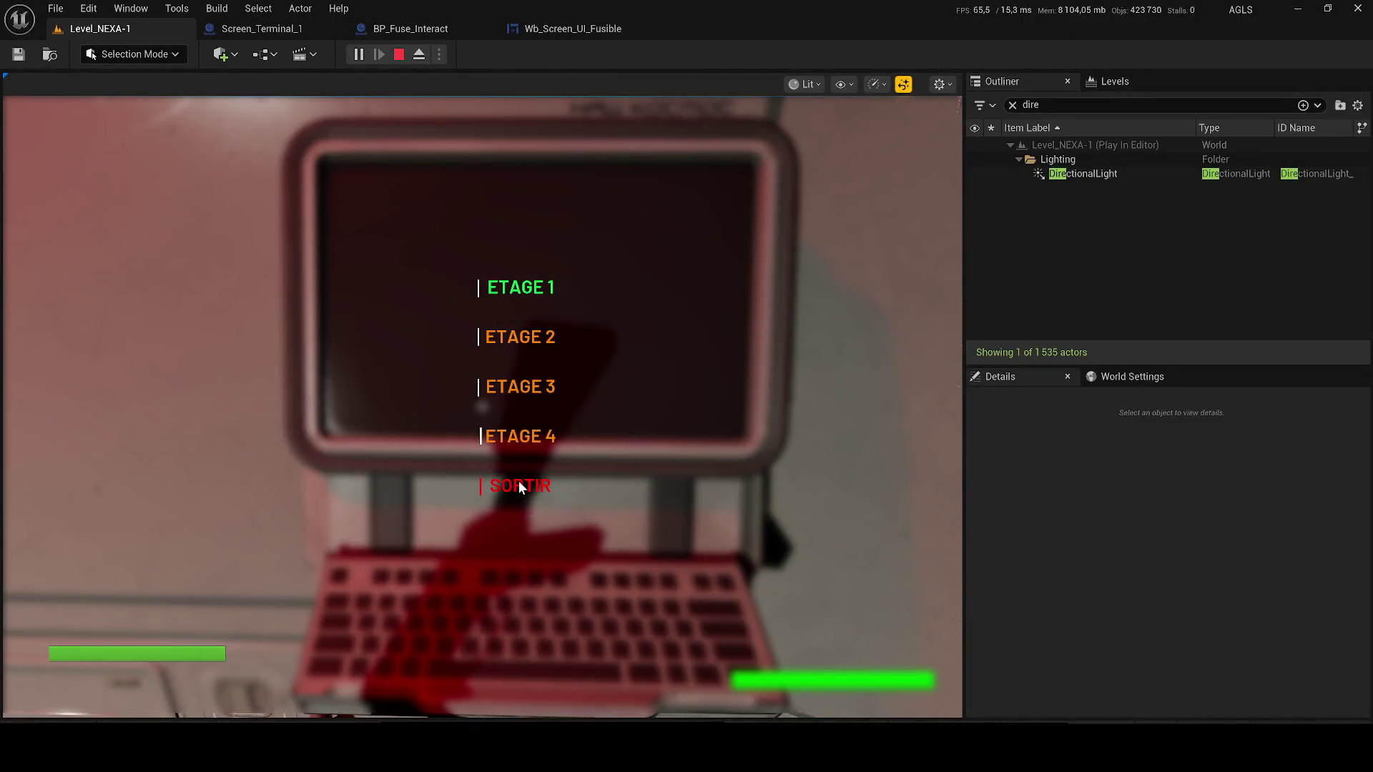
pyautogui.click(400, 57)
pyautogui.click(260, 30)
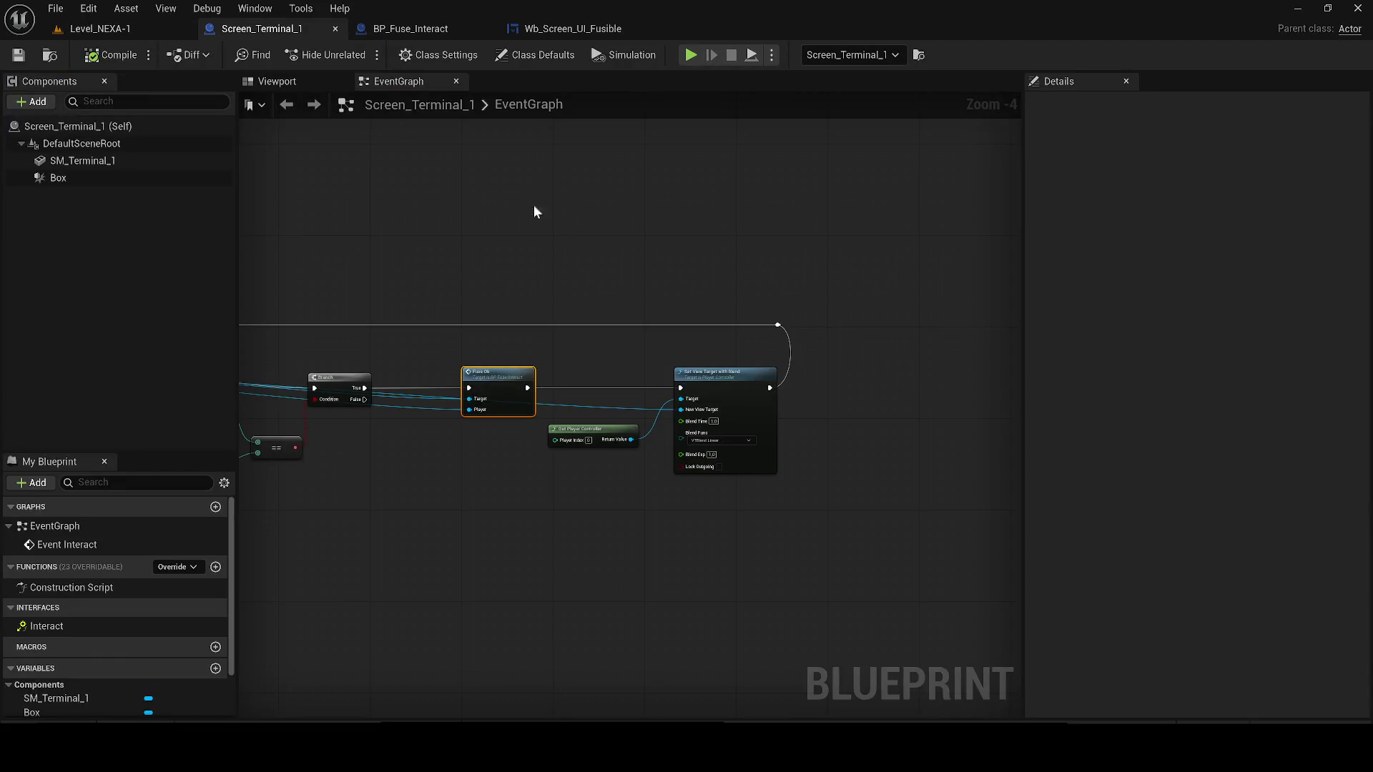
pyautogui.click(592, 290)
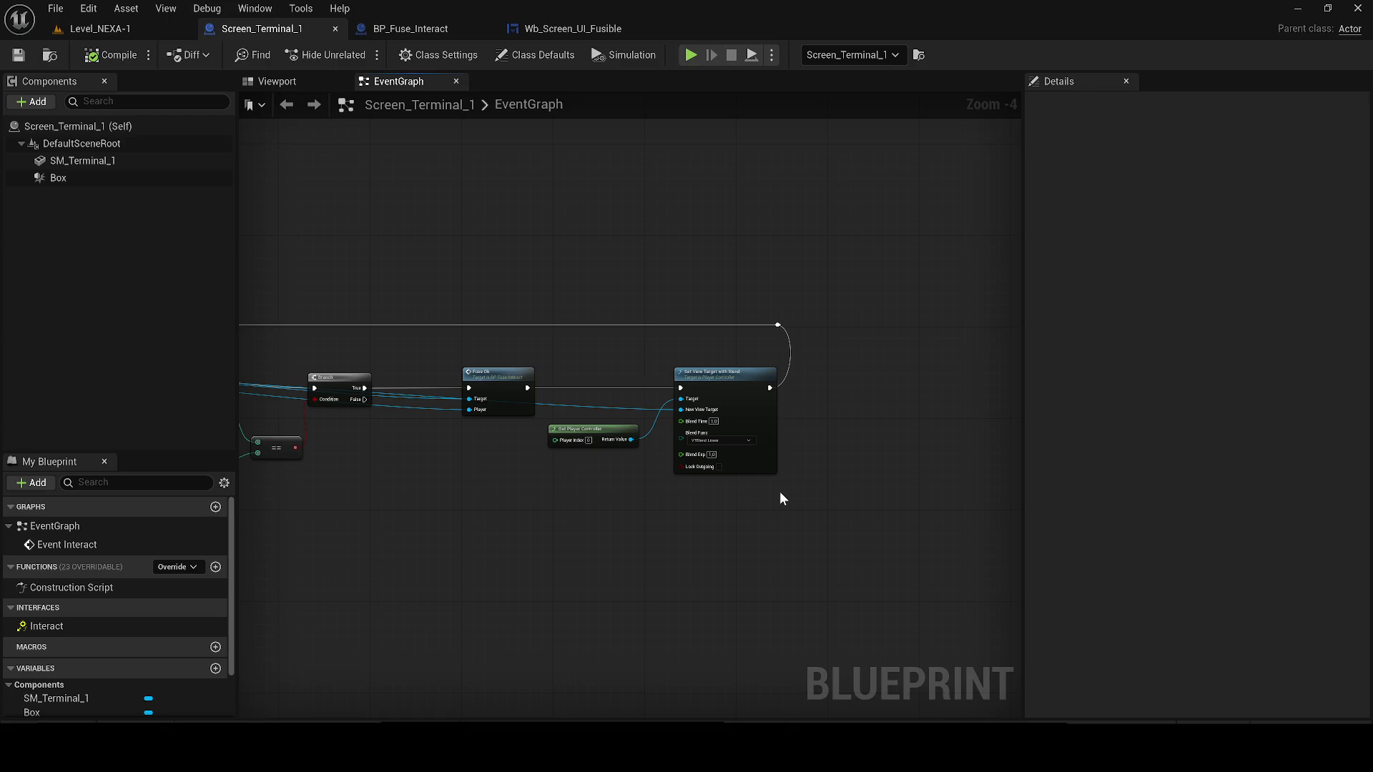
# - View the BP_Fuse_Interact Event Graph, then bring up the fusible_ui.html mockup reading 'ACCÈS REFUSÉ'
pyautogui.click(379, 29)
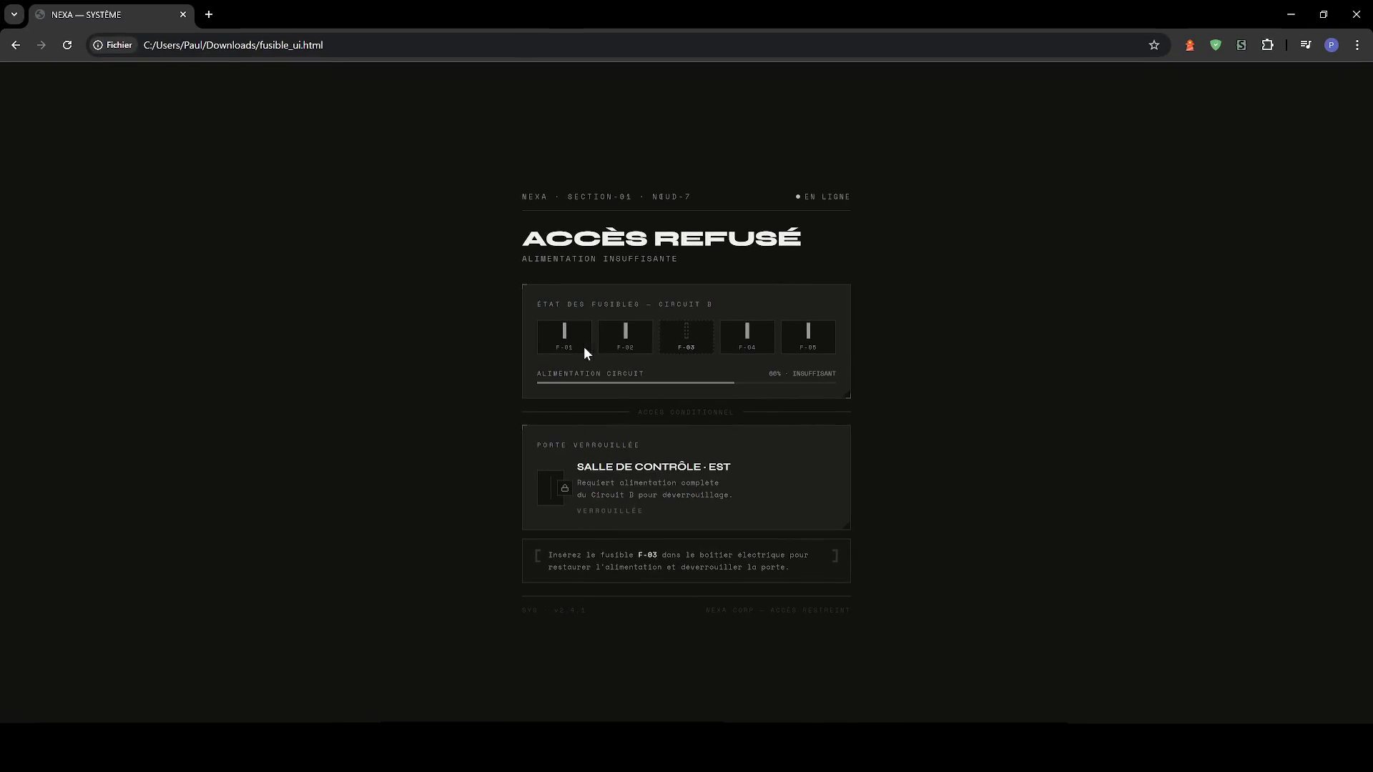
pyautogui.doubleClick(559, 347)
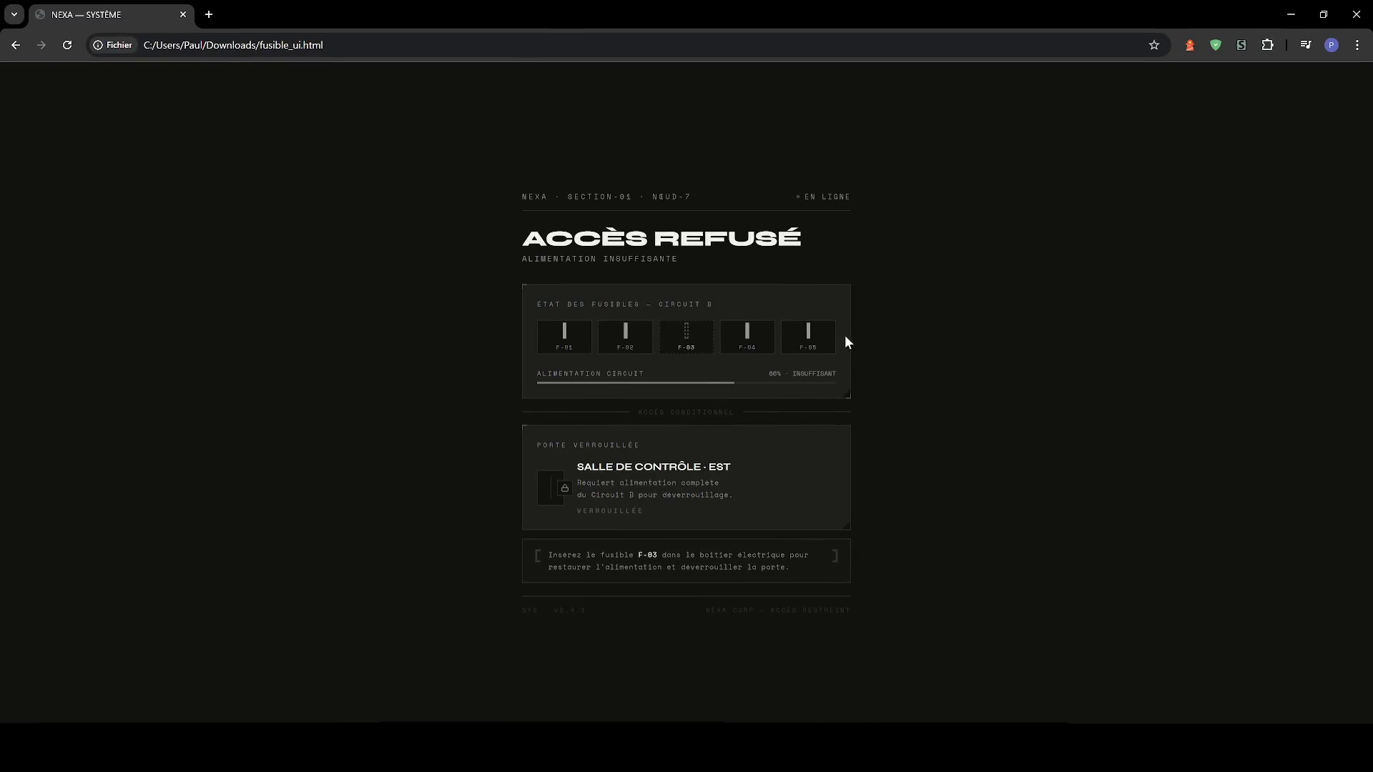
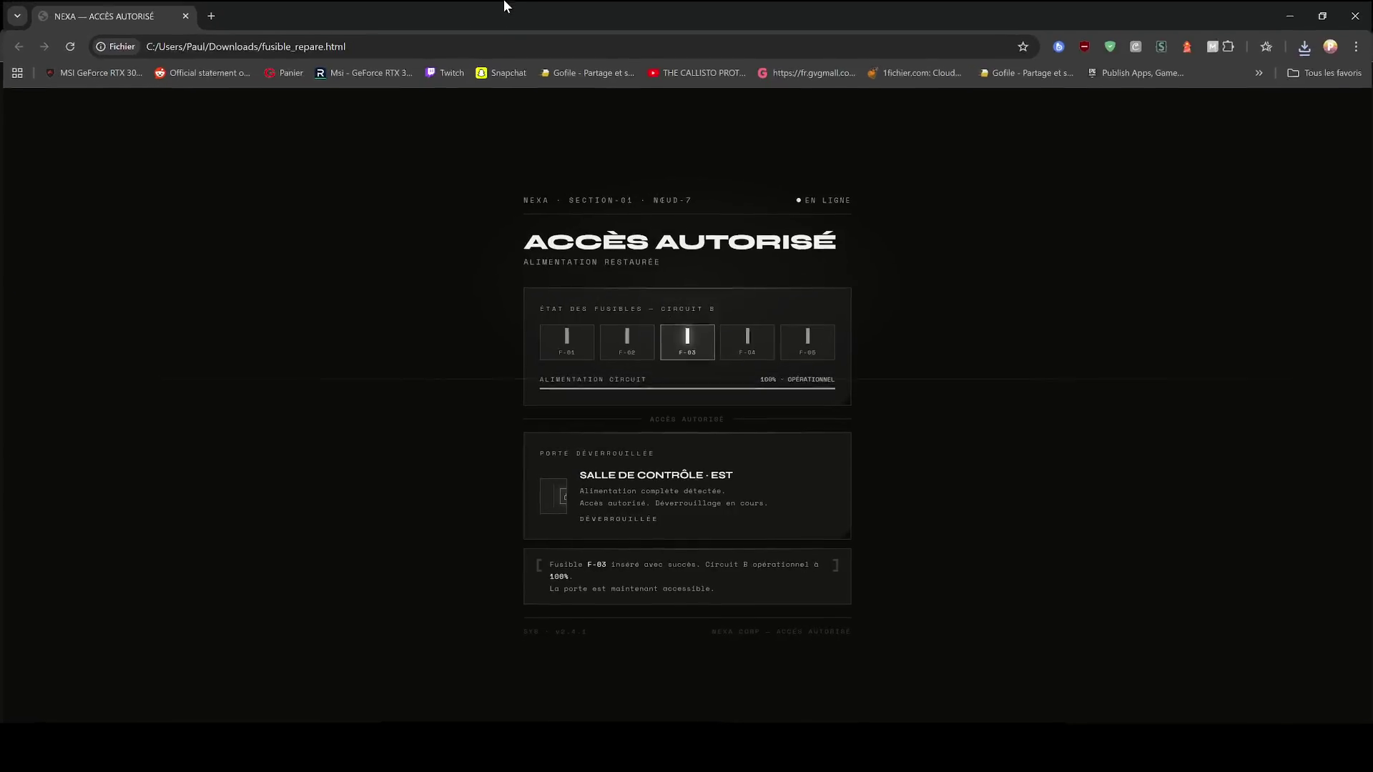
# - Load fusible_ui.html, then open fusible_repare.html in a second Chrome tab
pyautogui.click(365, 39)
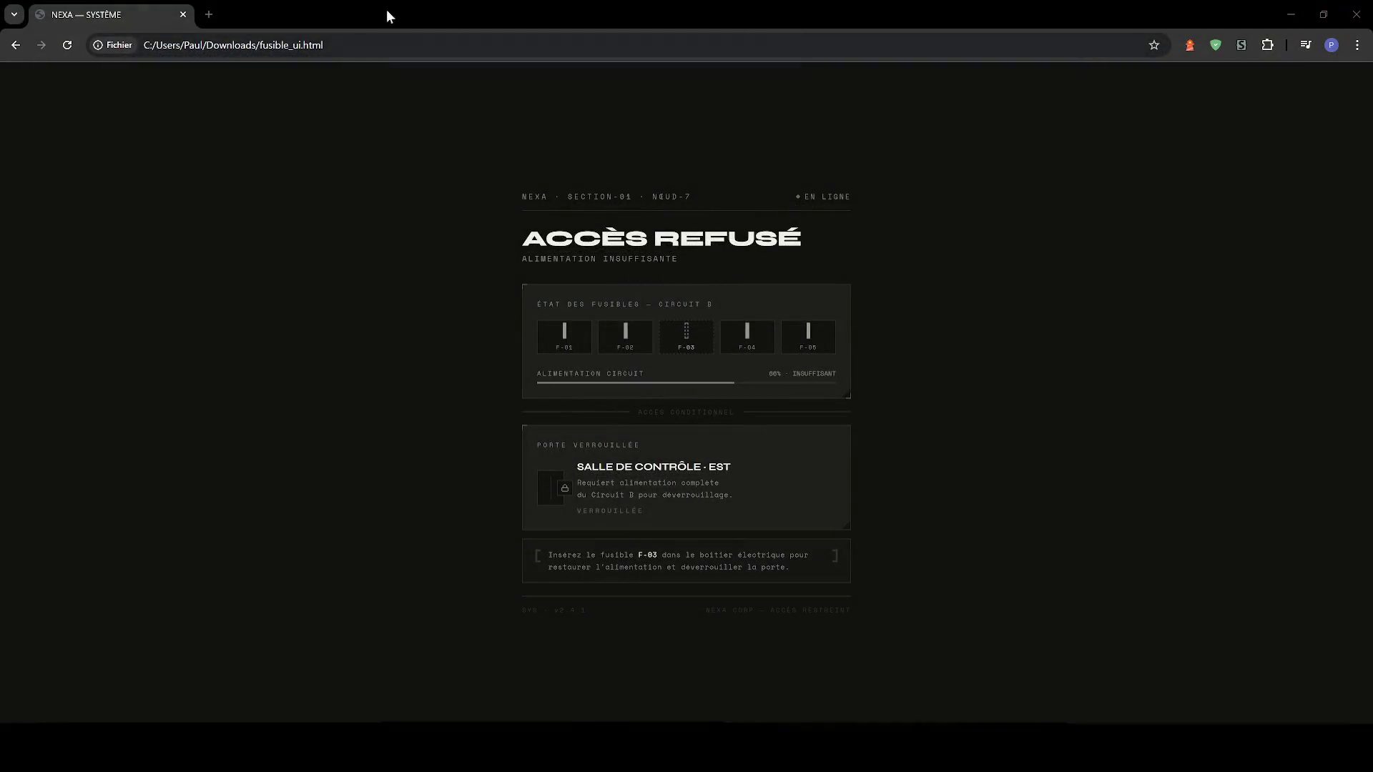
pyautogui.click(205, 10)
pyautogui.write('file:///C:/Users/Paul/Downloads/fusible_repare.html')
pyautogui.press('Return')
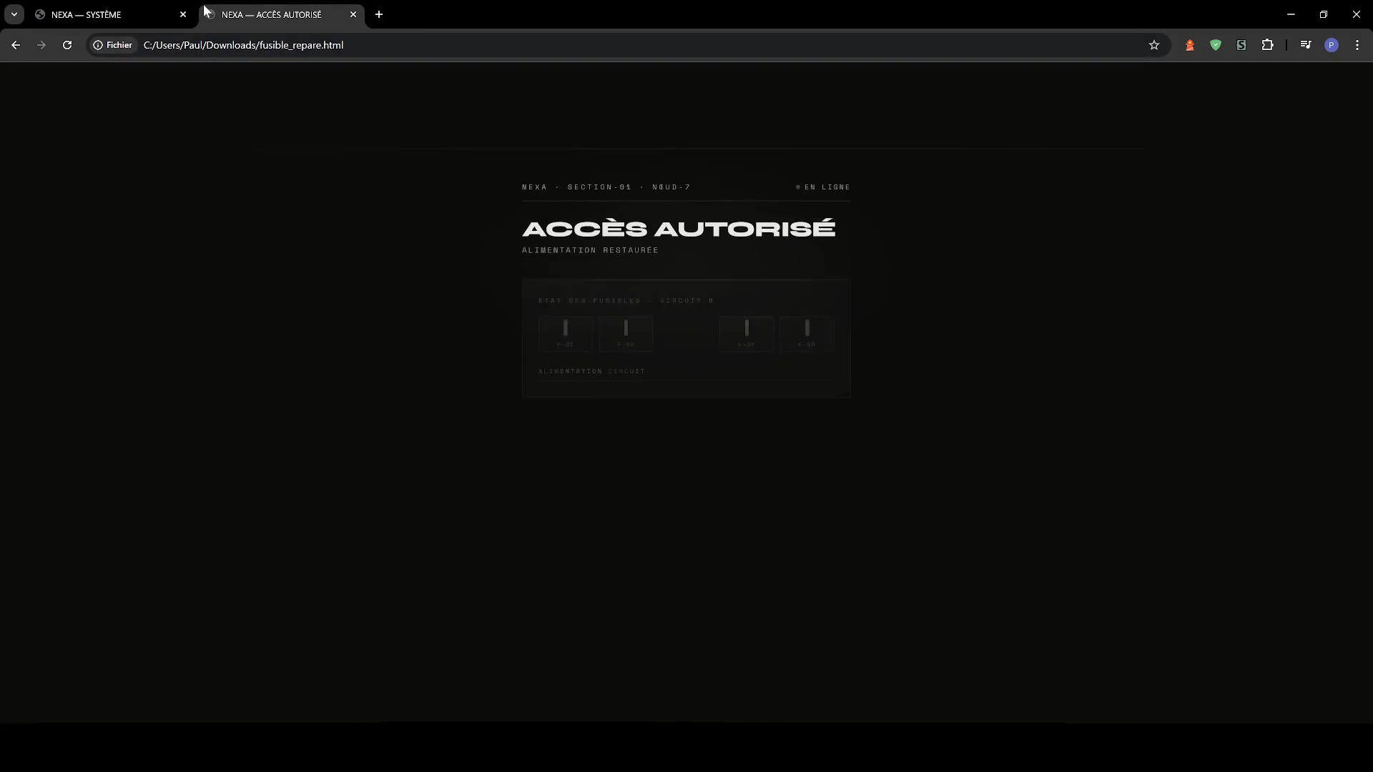
# - Reload the repaired fuse page, return to the first tab, and minimize Chrome
pyautogui.press('F5')
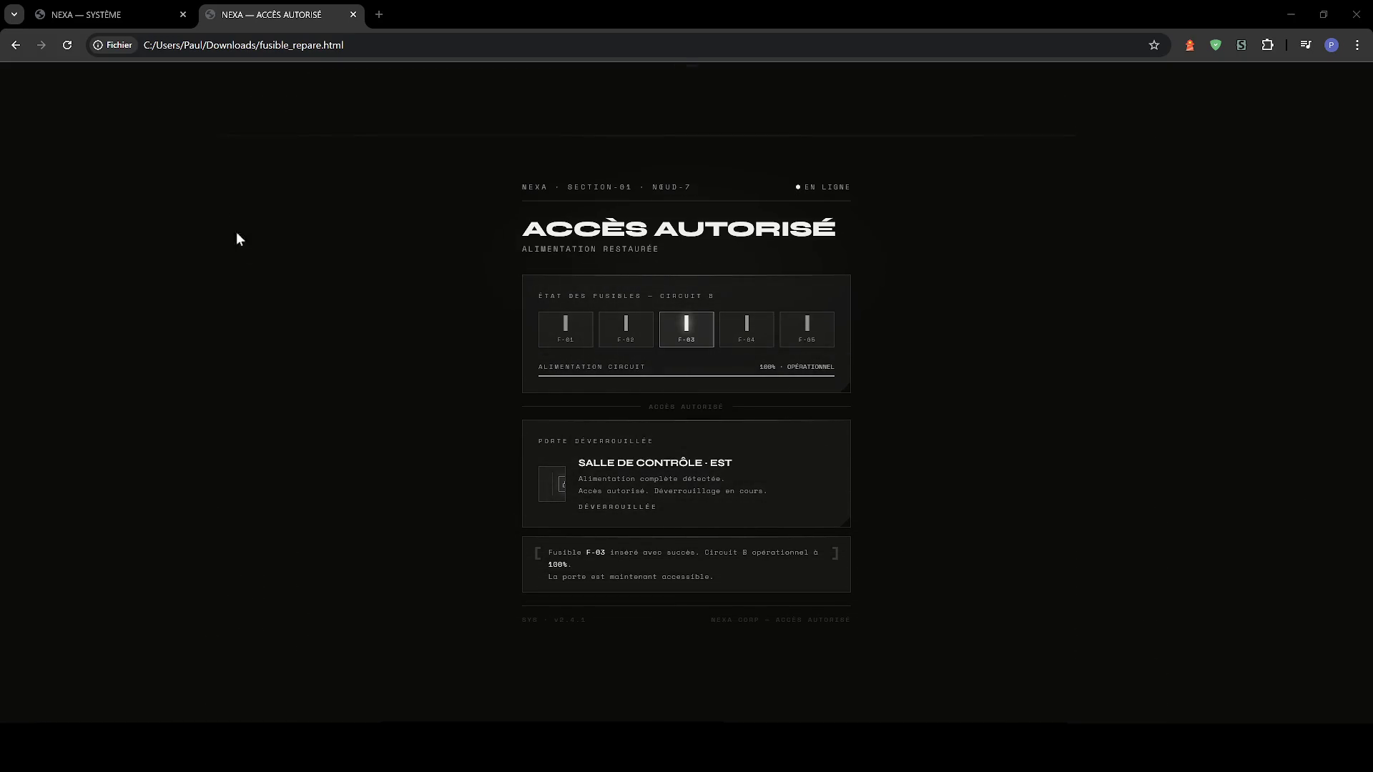
pyautogui.click(102, 8)
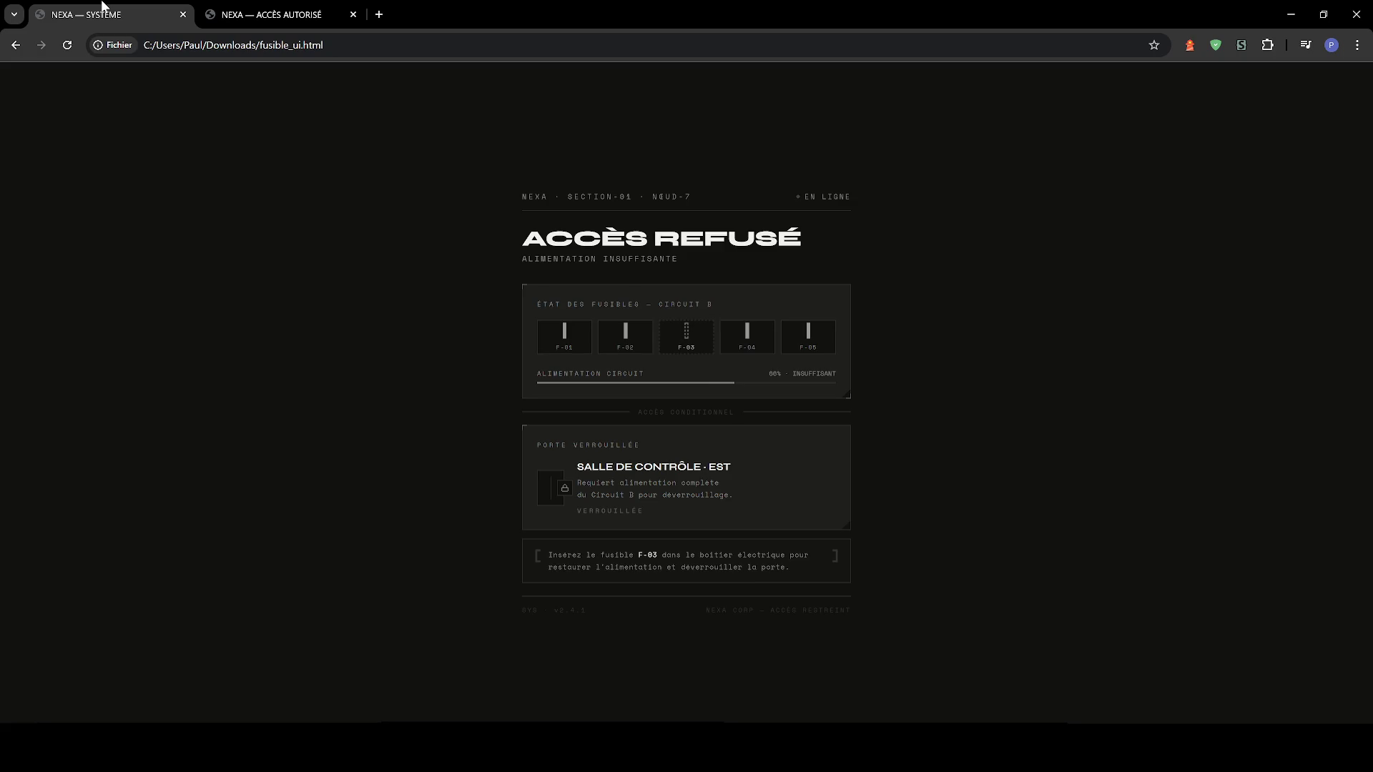
pyautogui.click(1291, 14)
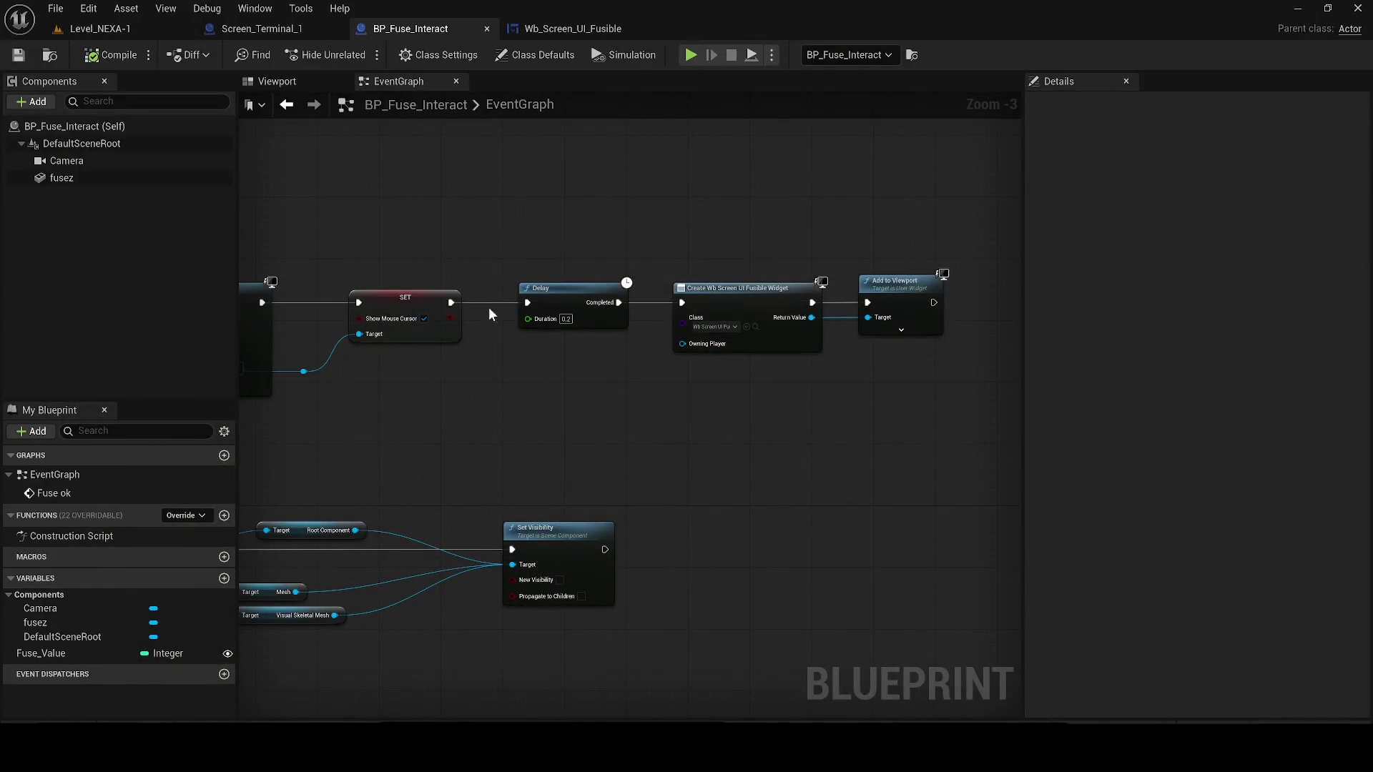
# - In Wb_Screen_UI_Fusible, delete VerticalBox_0 through the last Image from the hierarchy
pyautogui.click(557, 29)
pyautogui.scroll(-2, 477, 250)
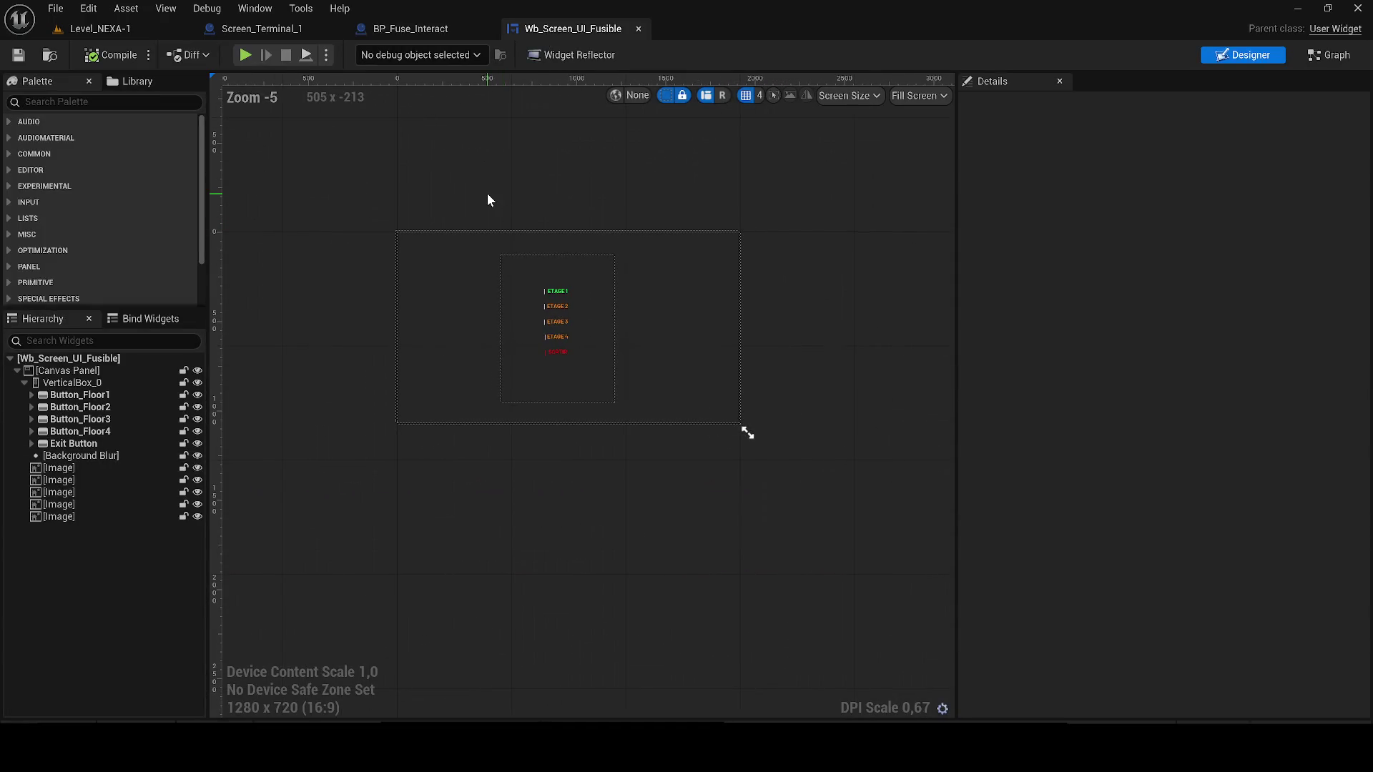
pyautogui.click(100, 383)
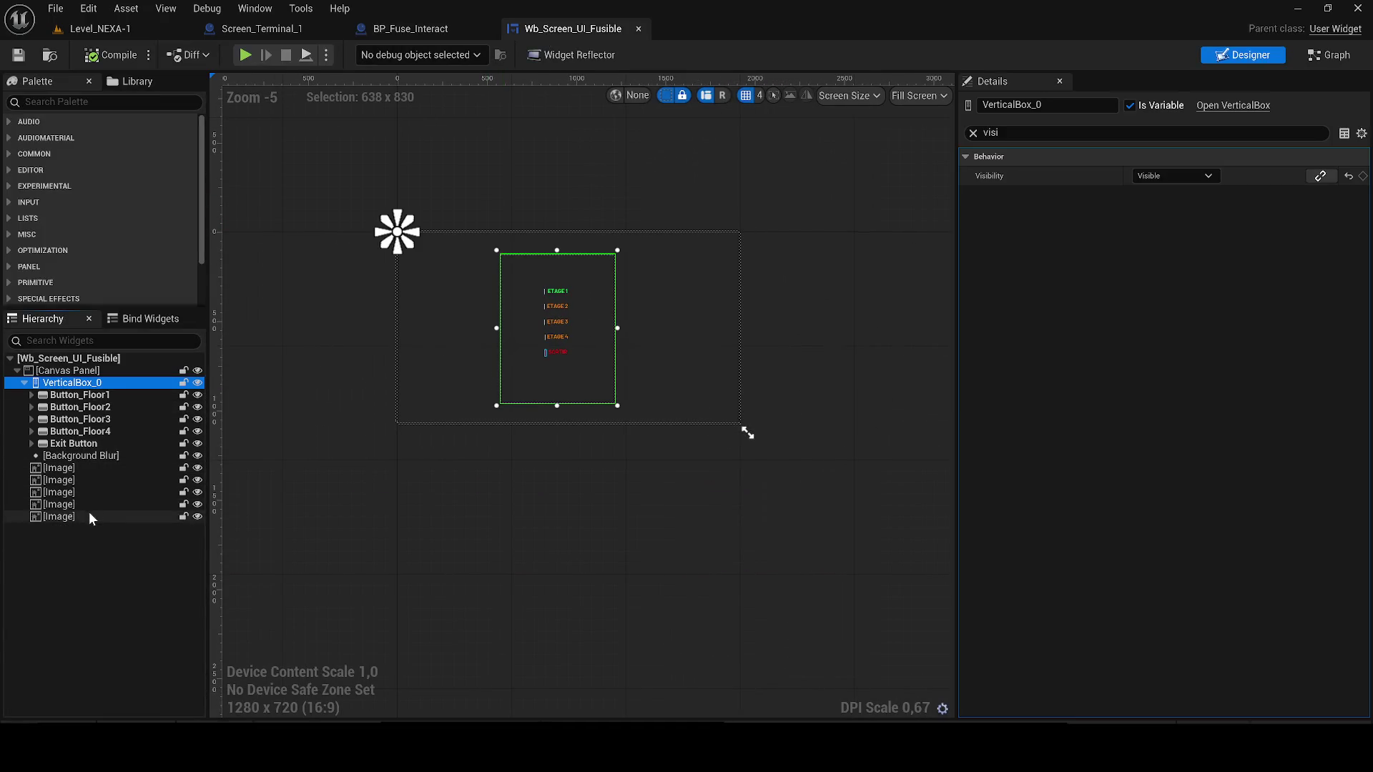
pyautogui.keyDown('shift'); pyautogui.click(92, 517); pyautogui.keyUp('shift')
pyautogui.scroll(2, 482, 300)
pyautogui.press('Delete')
# - Add a Web Browser widget to the Canvas Panel, anchored to fill the whole screen
pyautogui.click(107, 101)
pyautogui.write('web')
pyautogui.moveTo(71, 136)
pyautogui.mouseDown()
pyautogui.moveTo(104, 150)
pyautogui.moveTo(126, 395)
pyautogui.moveTo(151, 184)
pyautogui.moveTo(133, 370)
pyautogui.moveTo(81, 372)
pyautogui.mouseUp()
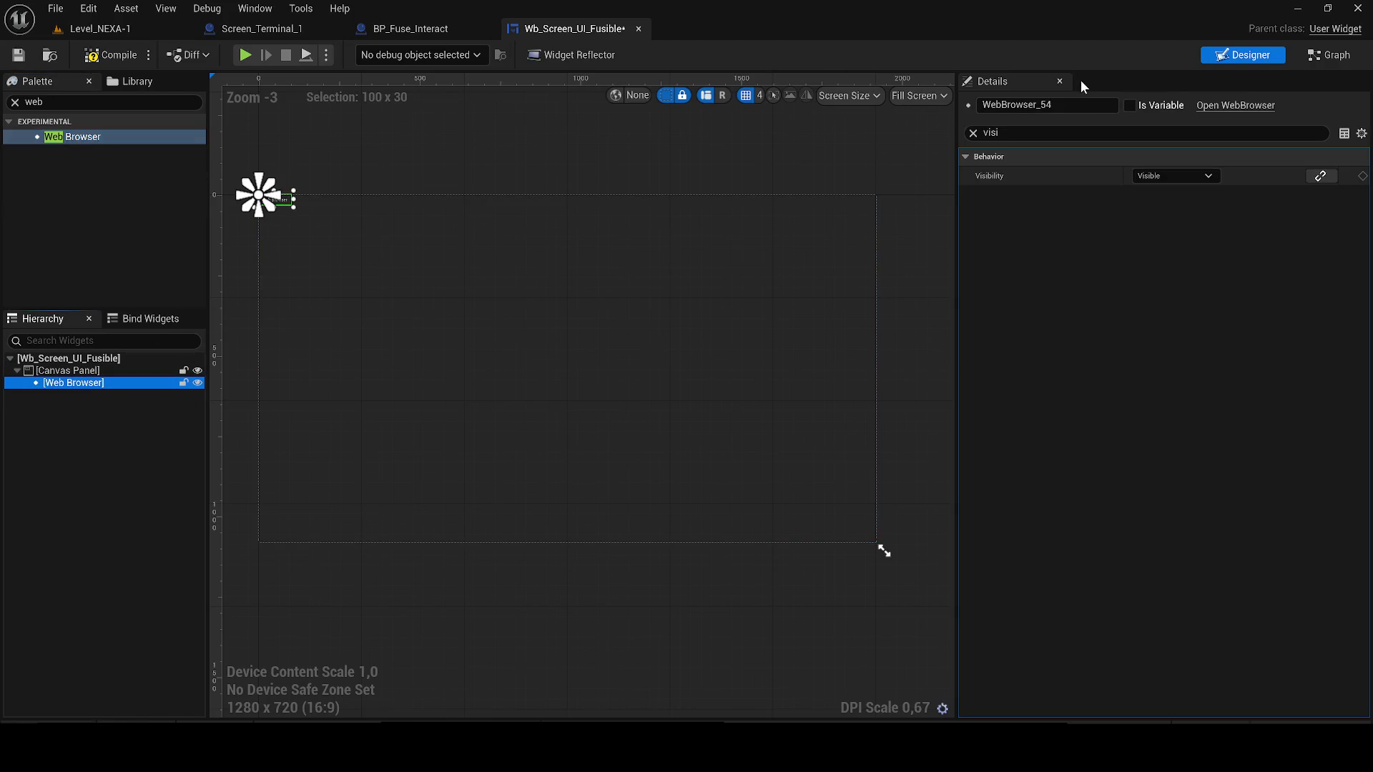
pyautogui.click(972, 132)
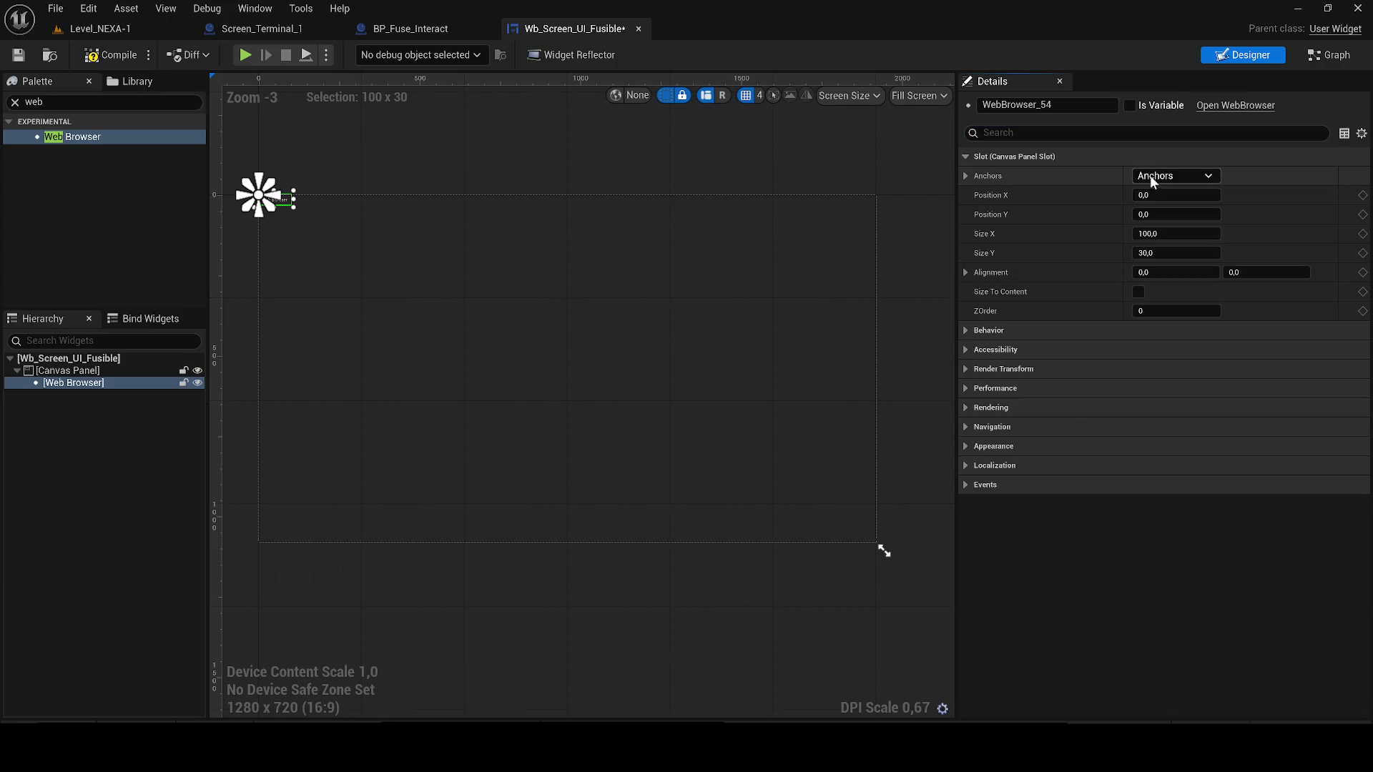
pyautogui.click(1153, 175)
pyautogui.click(1302, 354)
pyautogui.click(1175, 176)
pyautogui.click(1306, 360)
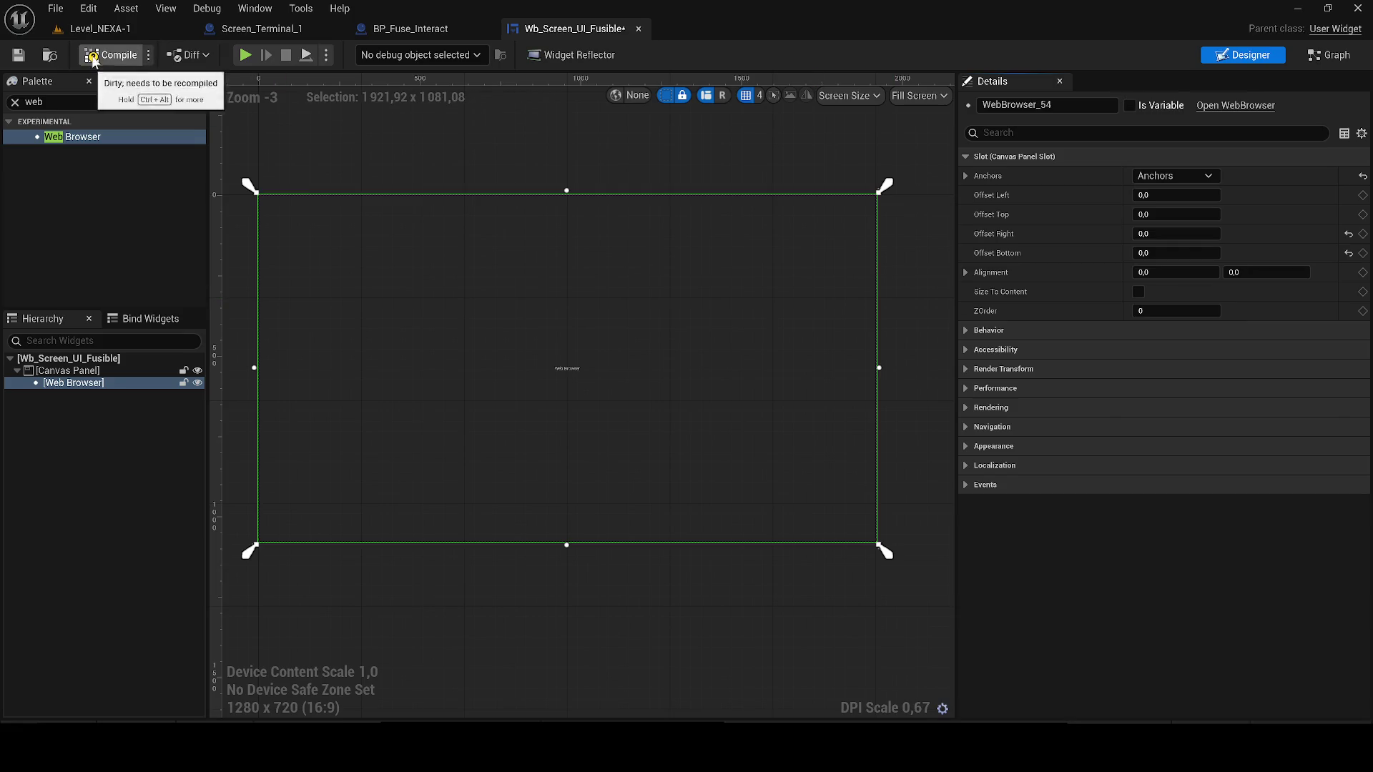
# - Save and compile the Wb_Screen_UI_Fusible widget
pyautogui.click(18, 55)
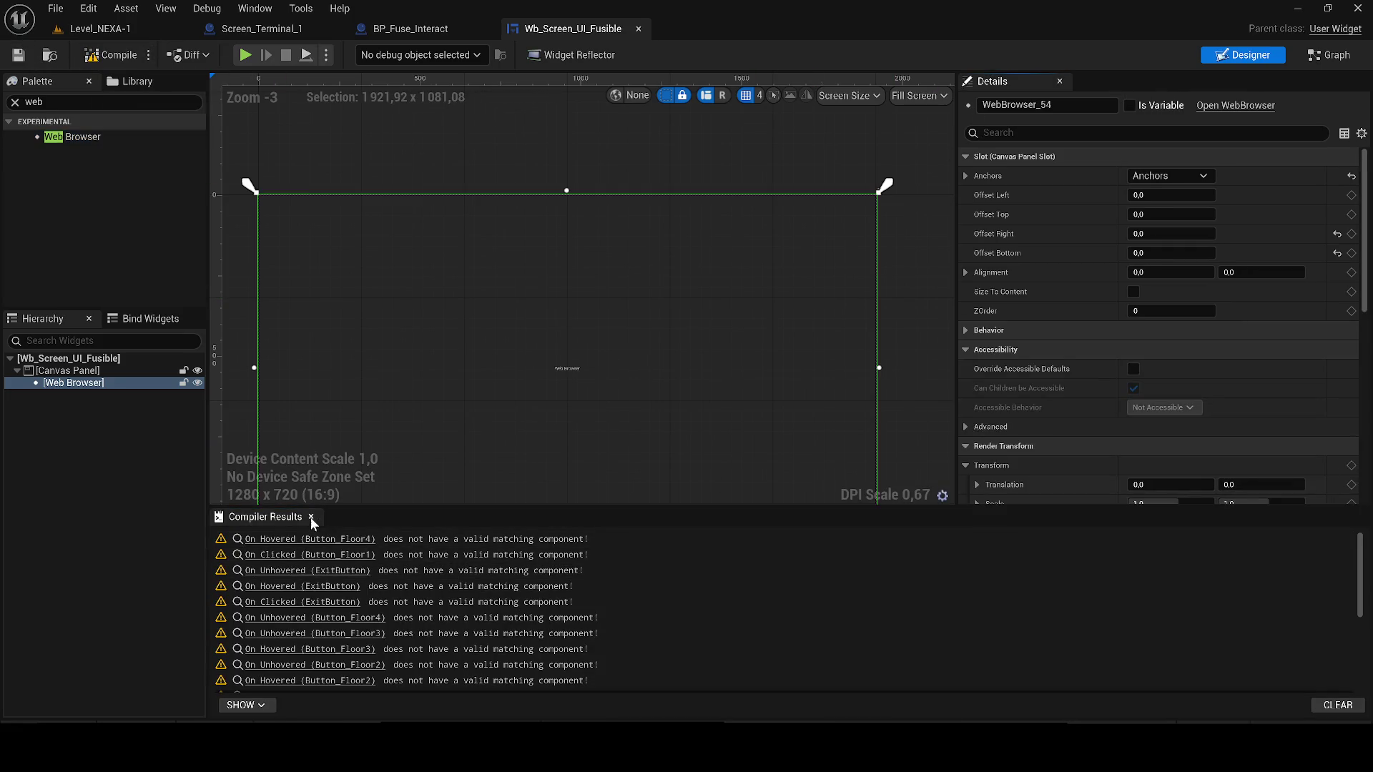
pyautogui.click(311, 516)
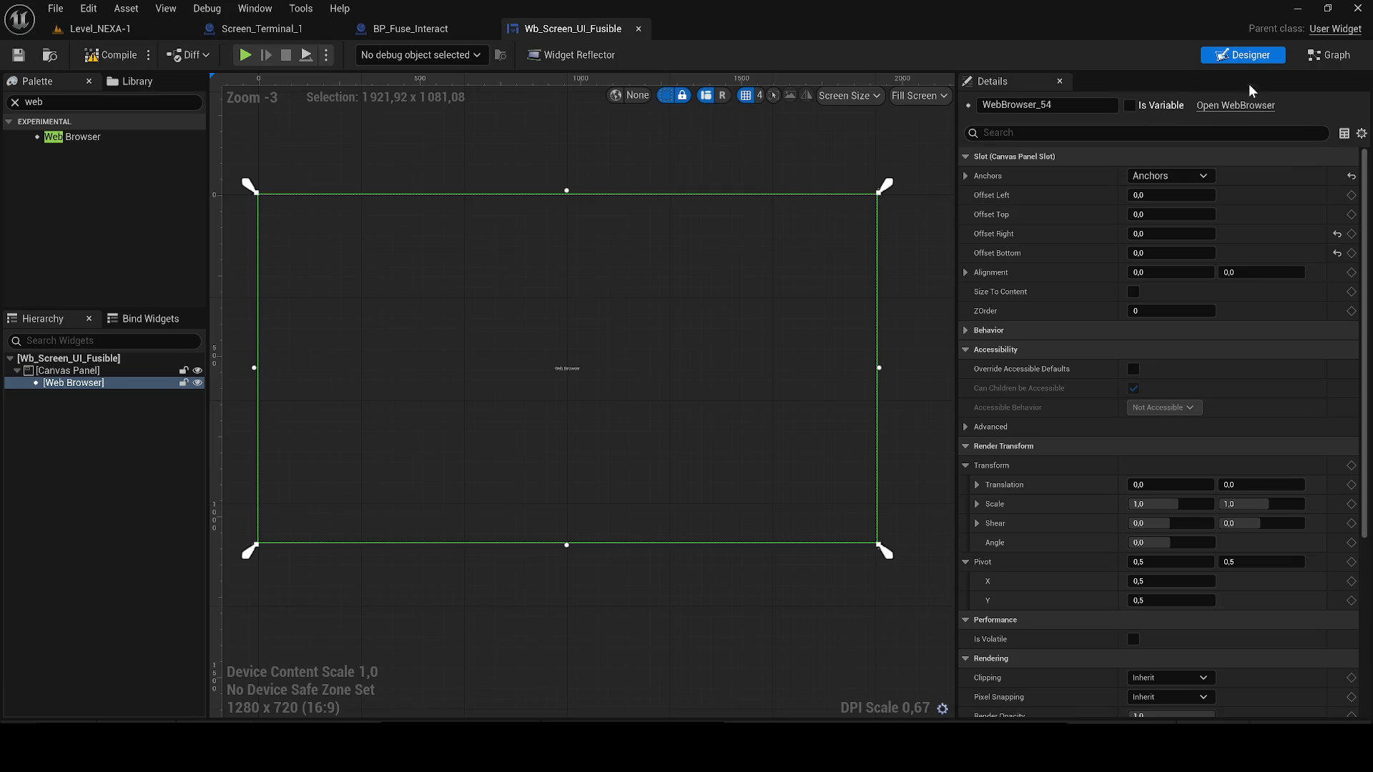
pyautogui.scroll(-5, 1215, 429)
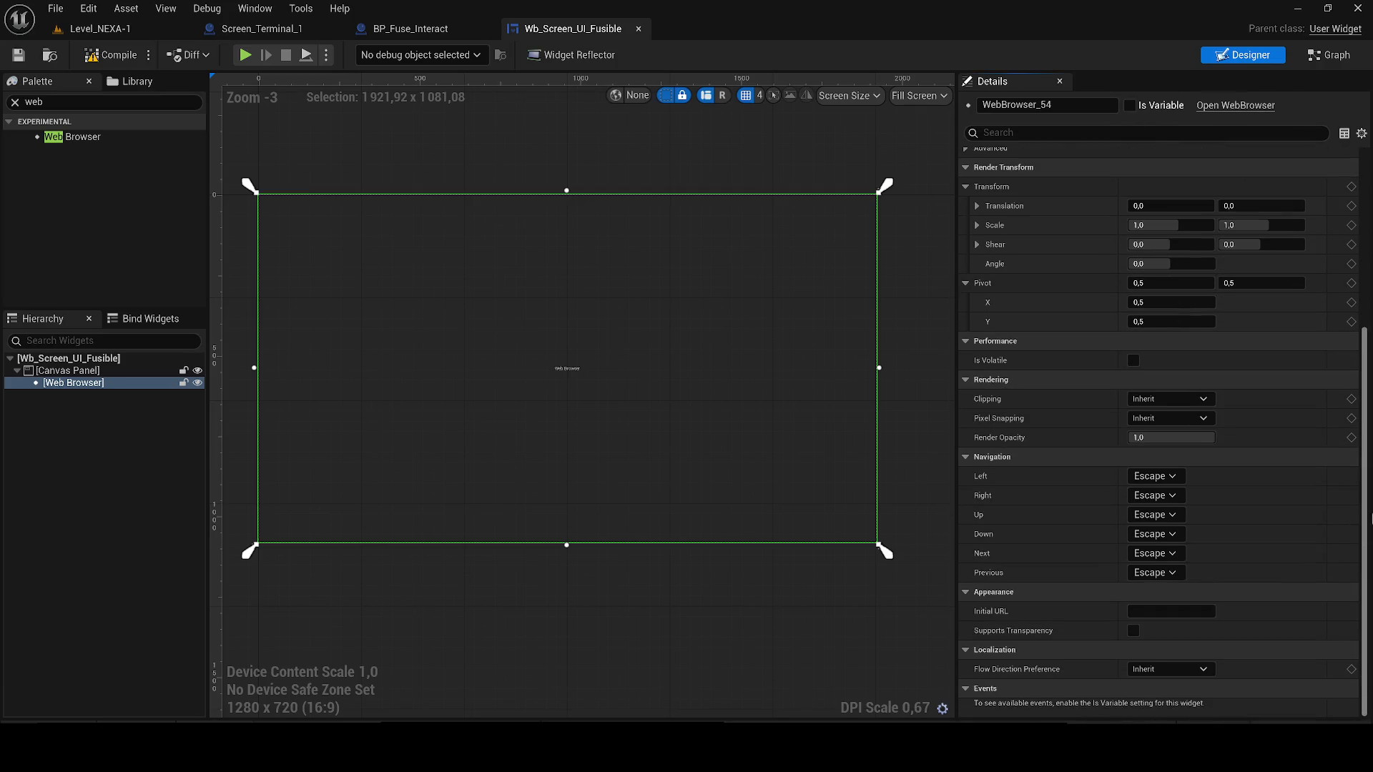
pyautogui.press('F7')
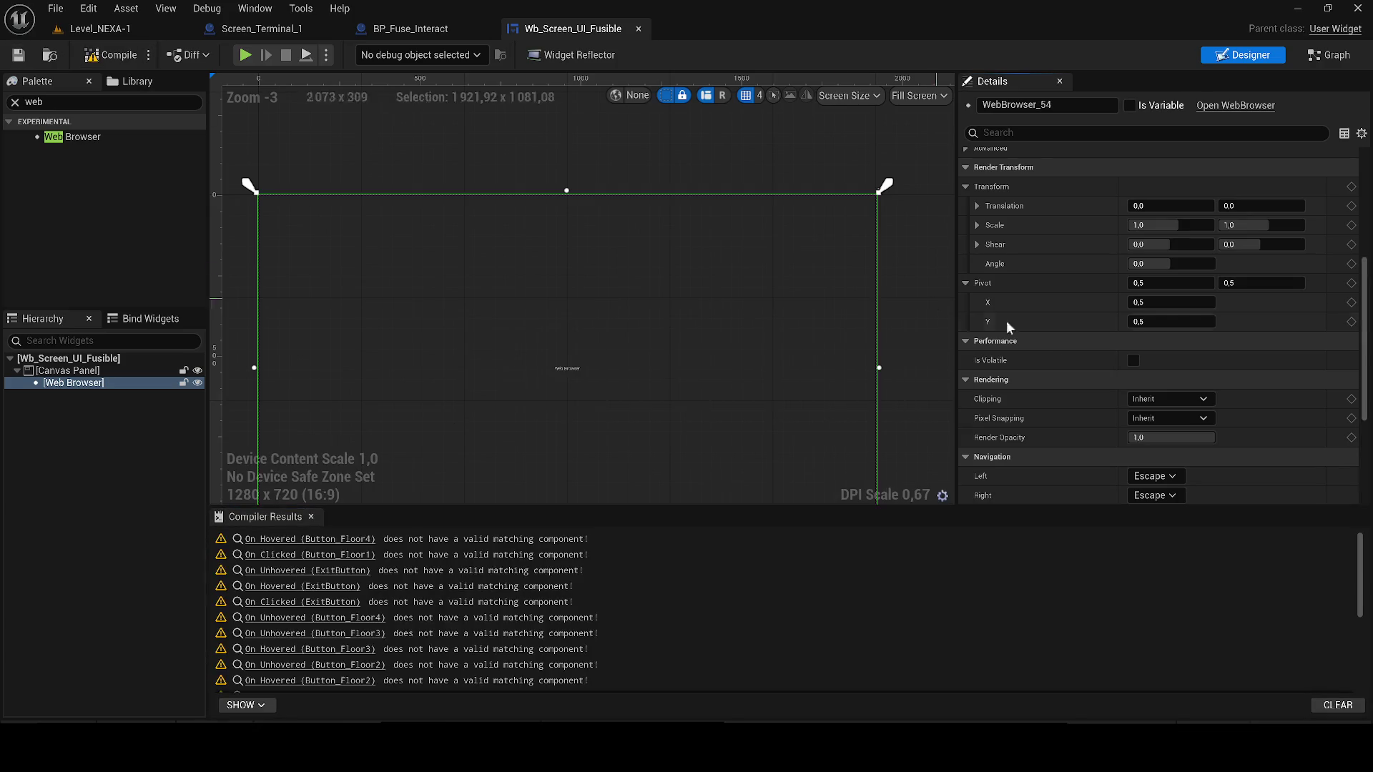
pyautogui.click(310, 517)
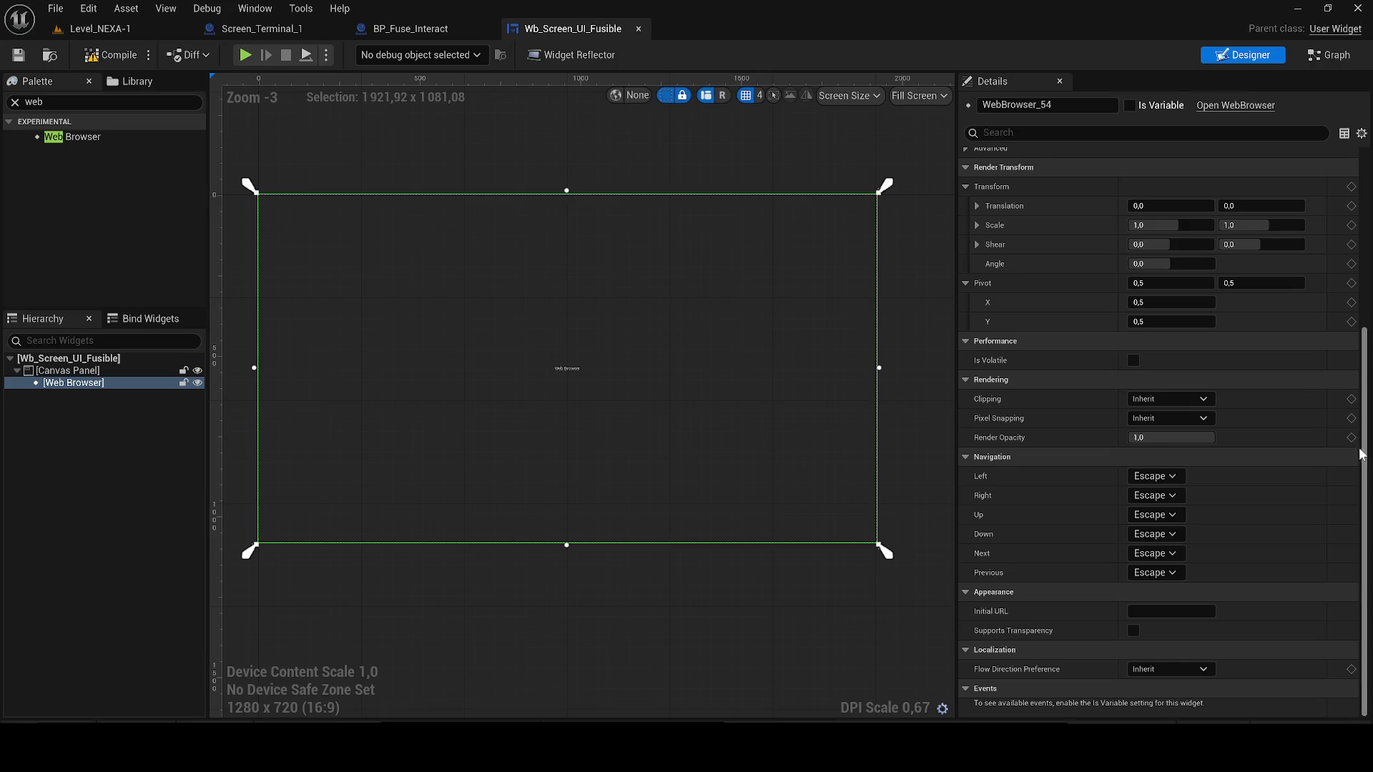
pyautogui.click(1132, 613)
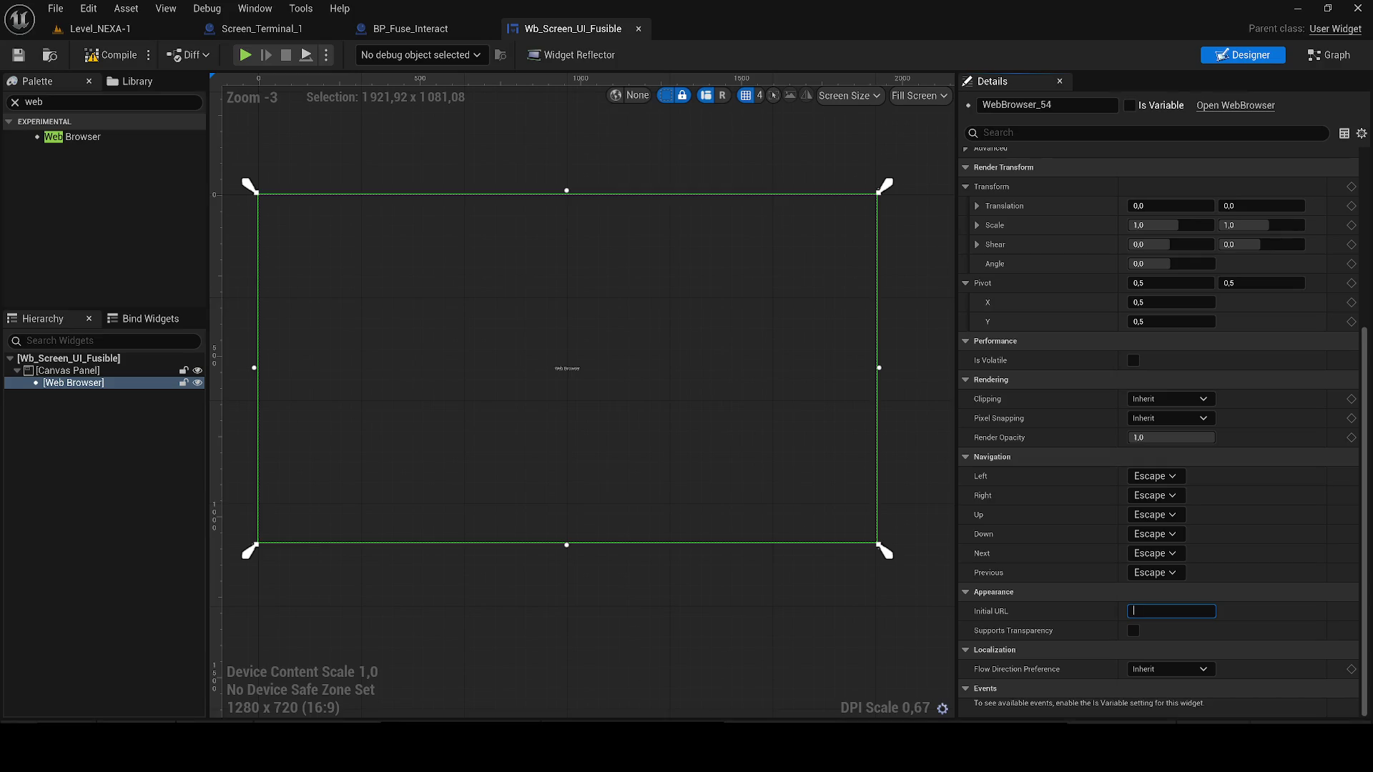
# - Set the Web Browser's Initial URL to the hosted fusible_ui.html address and compile
pyautogui.hotkey('ctrl', 'v')
pyautogui.click(119, 56)
pyautogui.click(100, 29)
# - Compile, run a brief playtest, then delete RectLight12 from the level
pyautogui.click(360, 55)
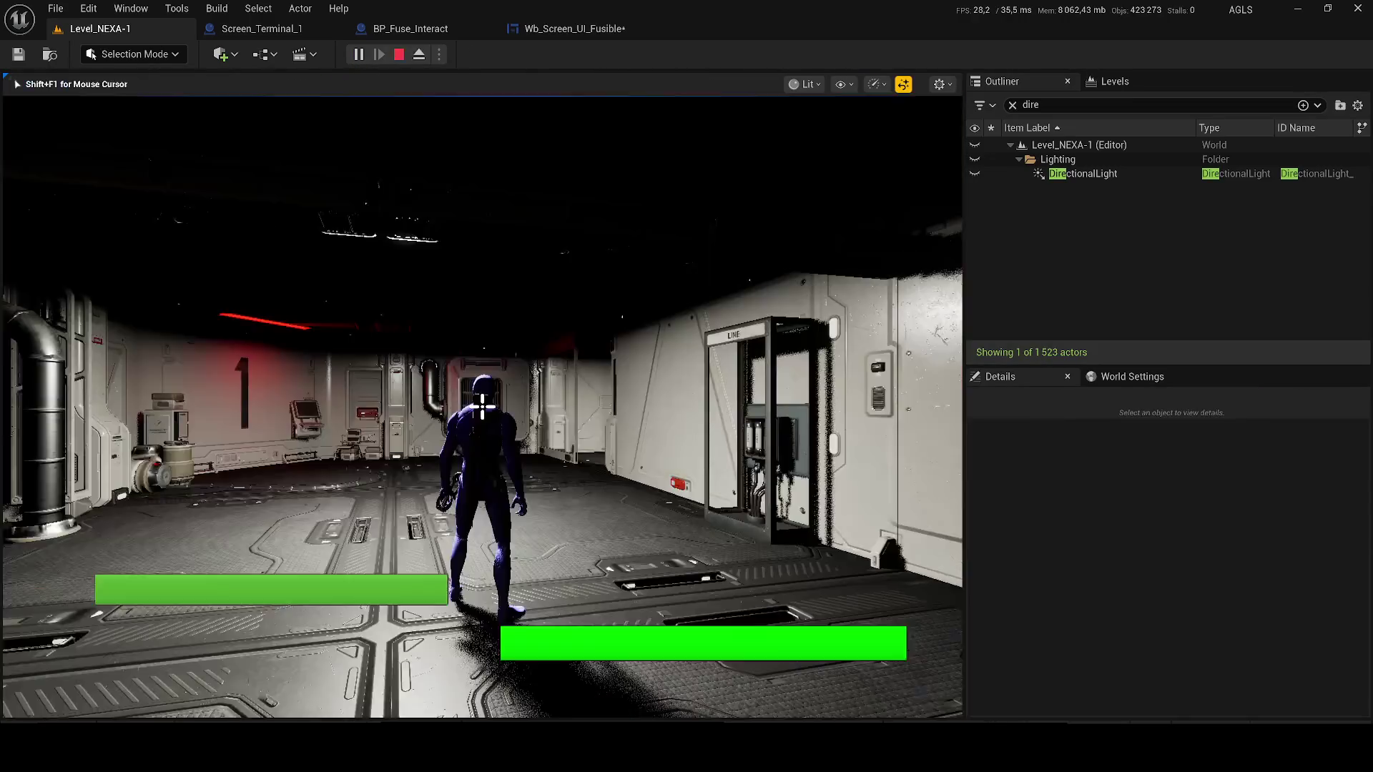
pyautogui.press('Escape')
pyautogui.click(286, 237)
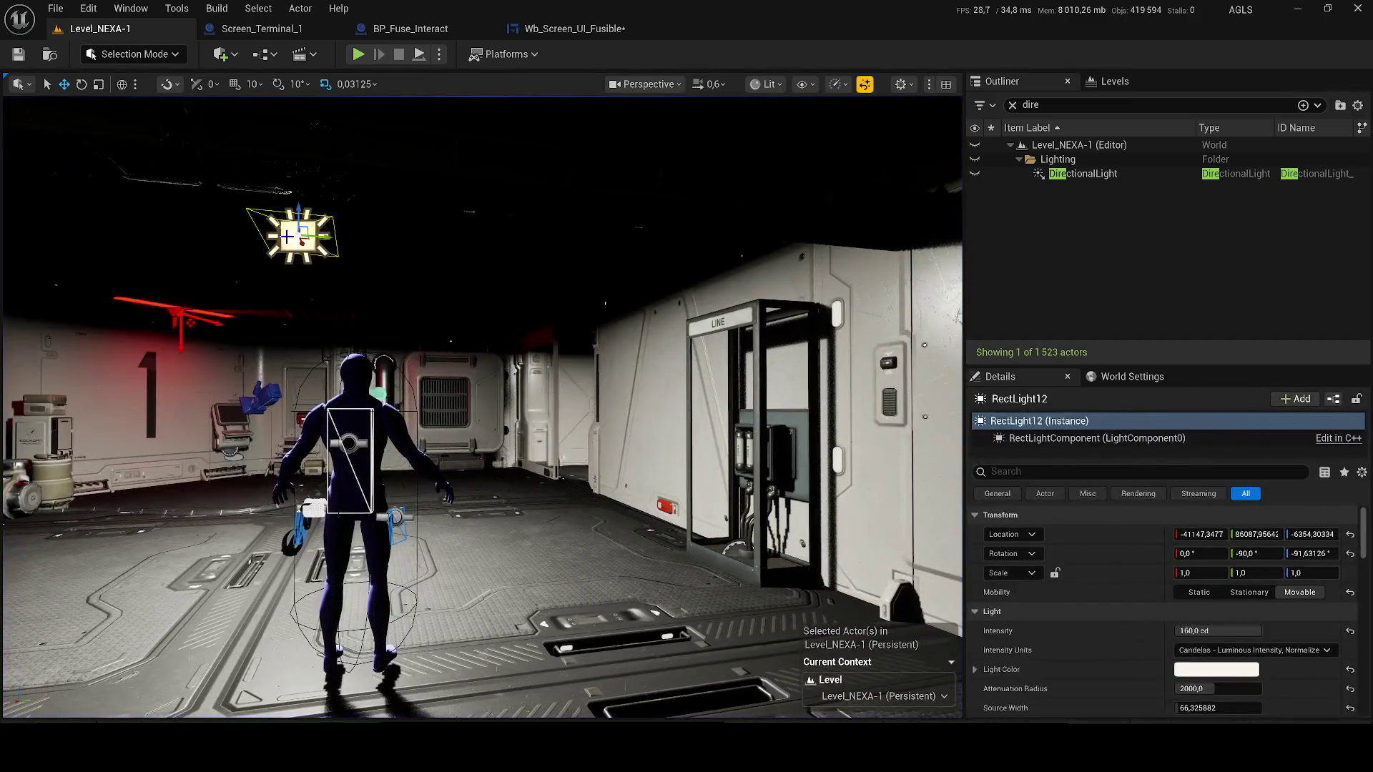
pyautogui.press('Delete')
# - Playtest again and walk to the terminal showing the Accès refusé fuse page
pyautogui.hotkey('alt', 'p')
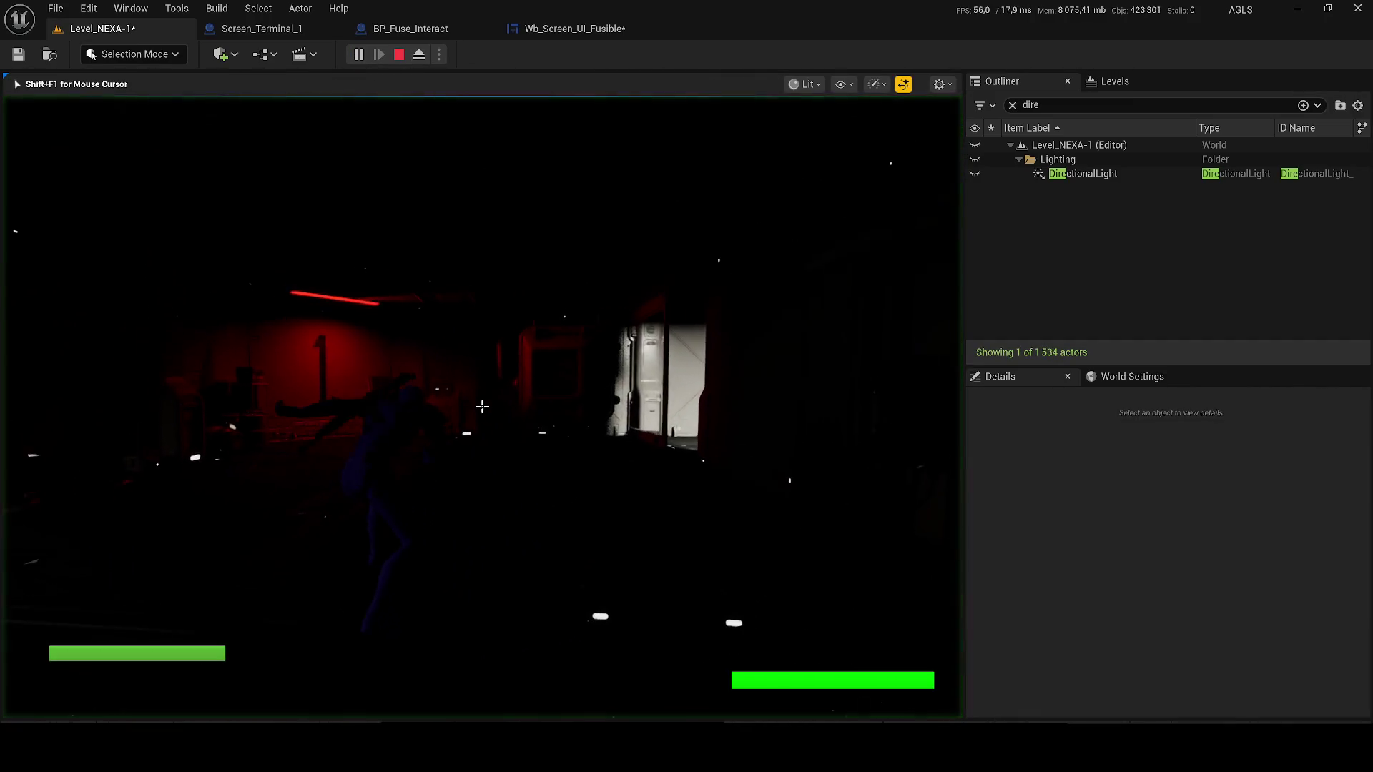
pyautogui.press('w')
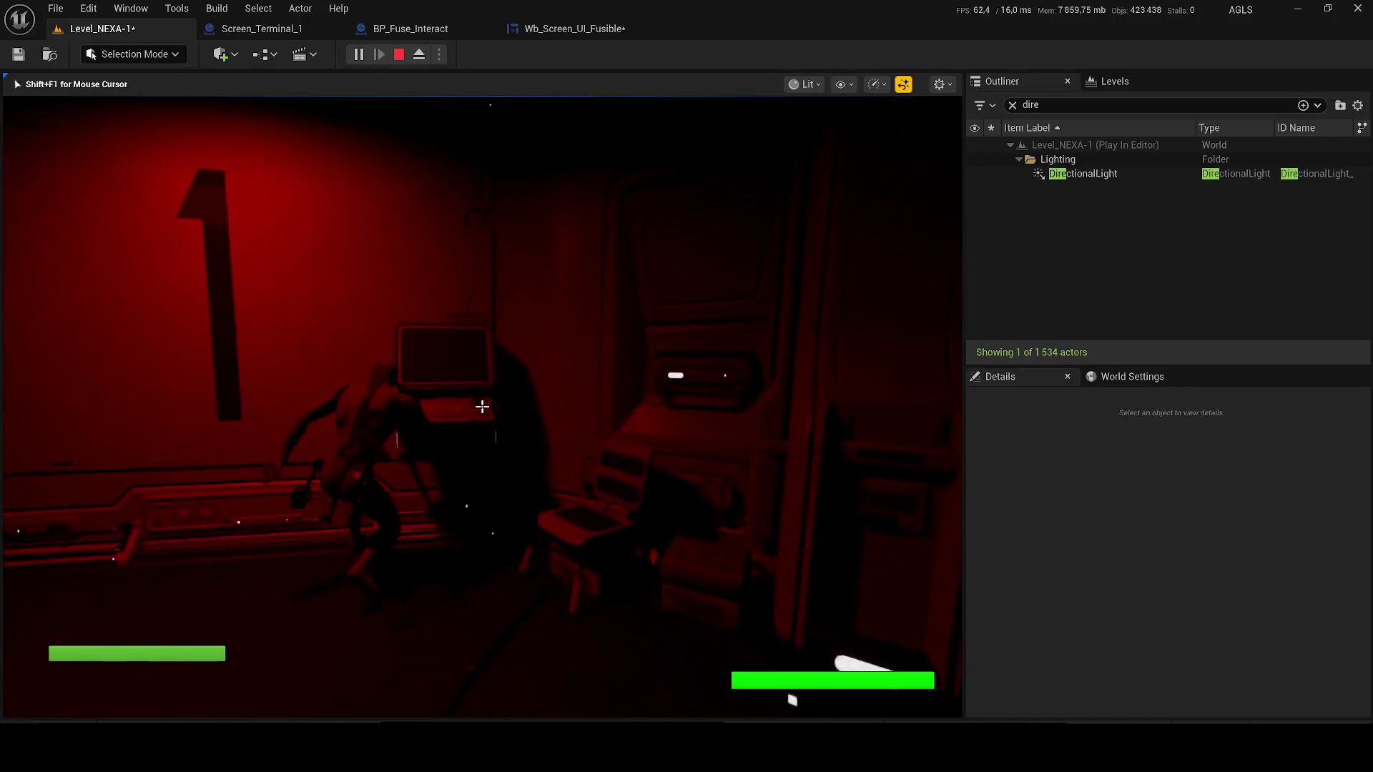
pyautogui.press('e')
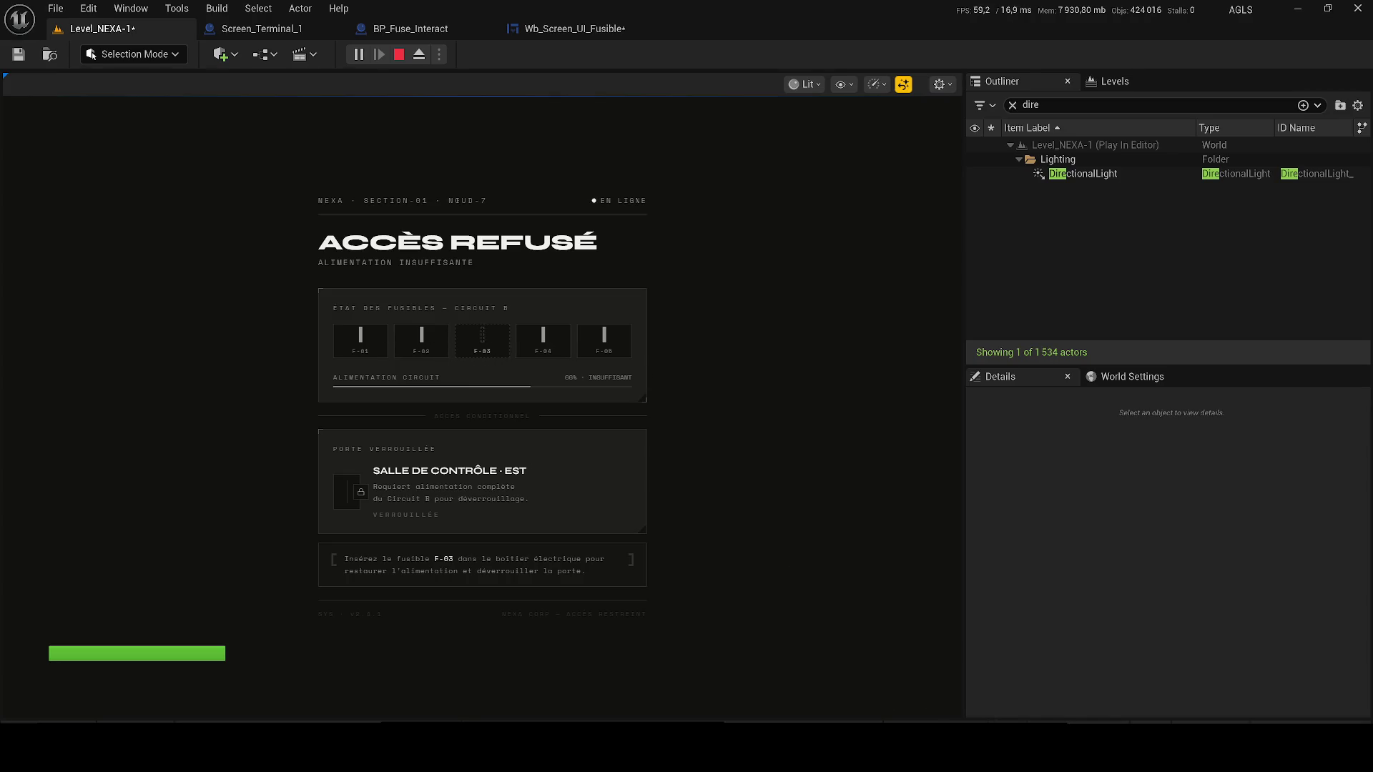
pyautogui.hotkey('alt', 'Tab')
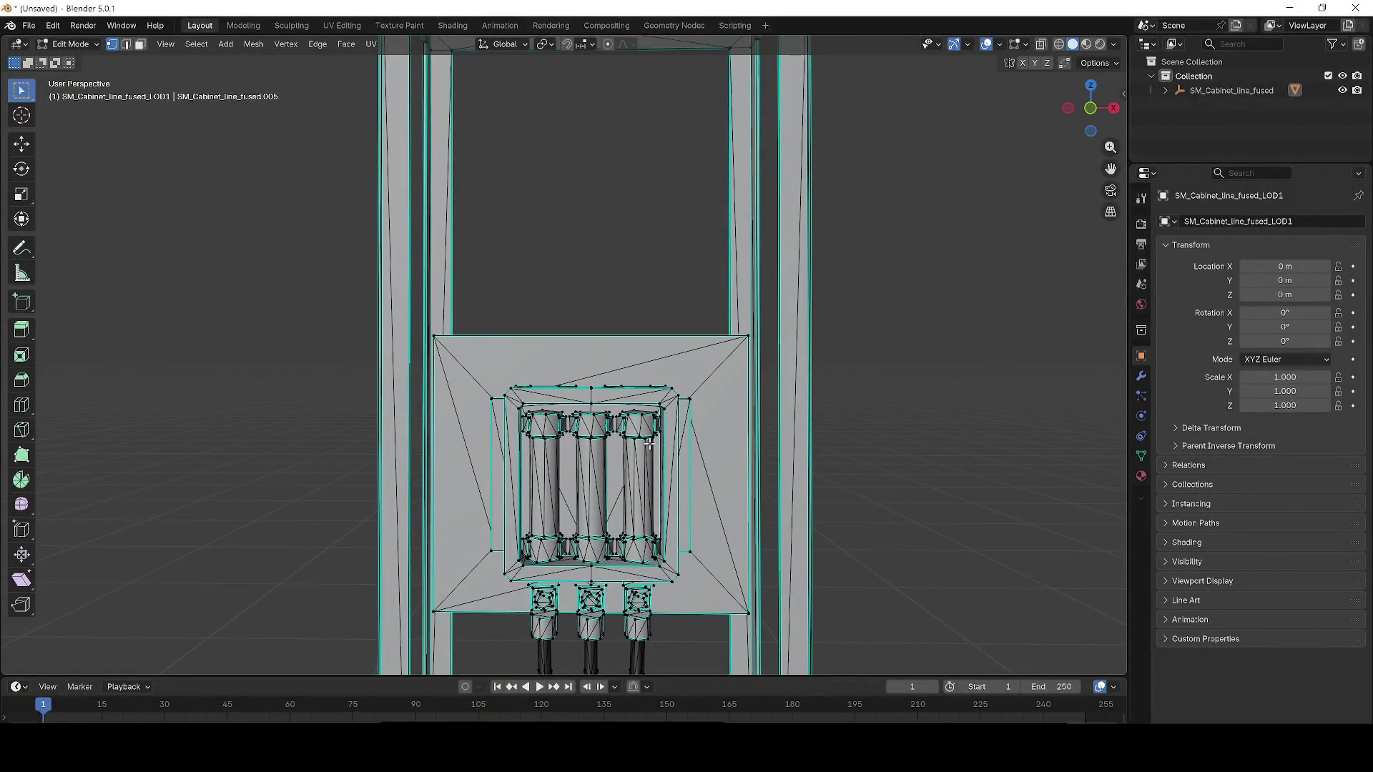
# - In Blender, return the cabinet mesh to Object Mode and deselect it
pyautogui.scroll(-3, 675, 448)
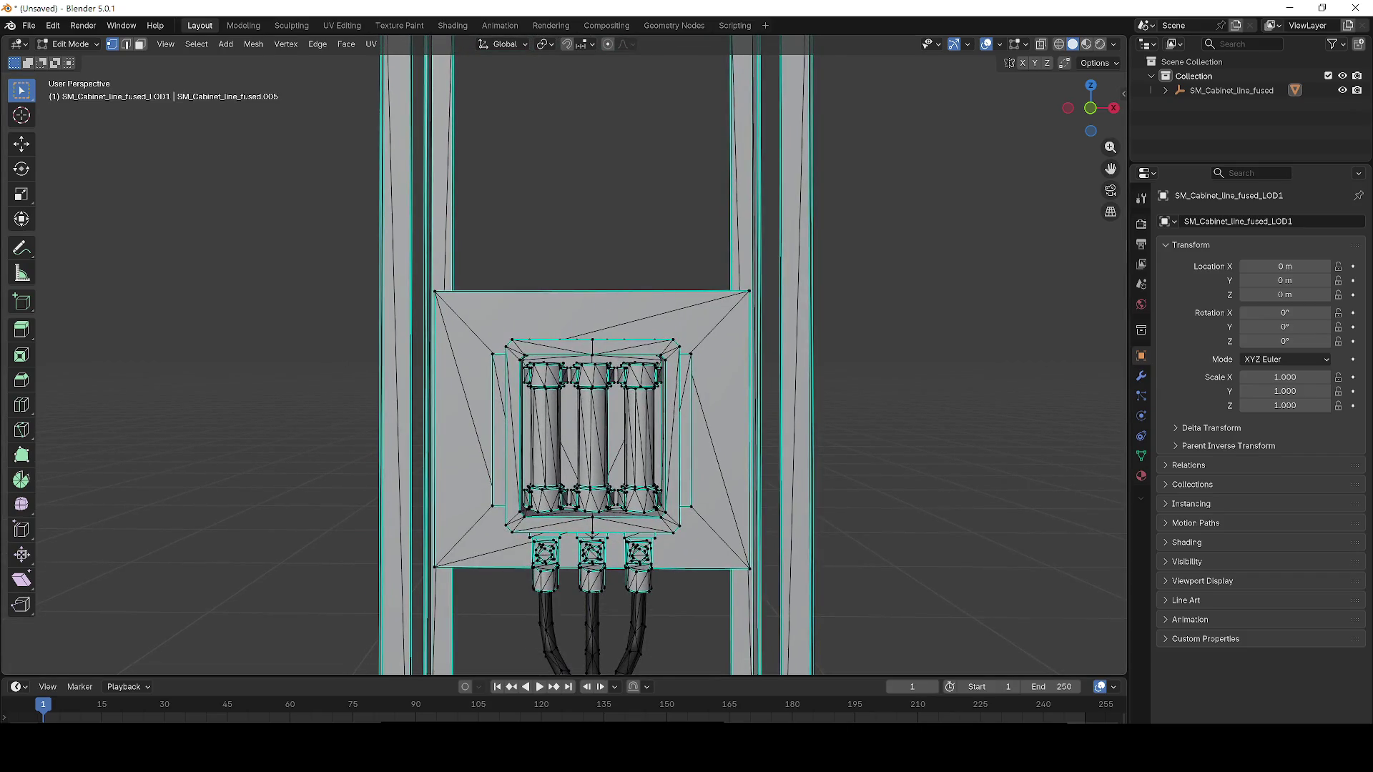
pyautogui.scroll(-6, 648, 316)
pyautogui.scroll(2, 677, 361)
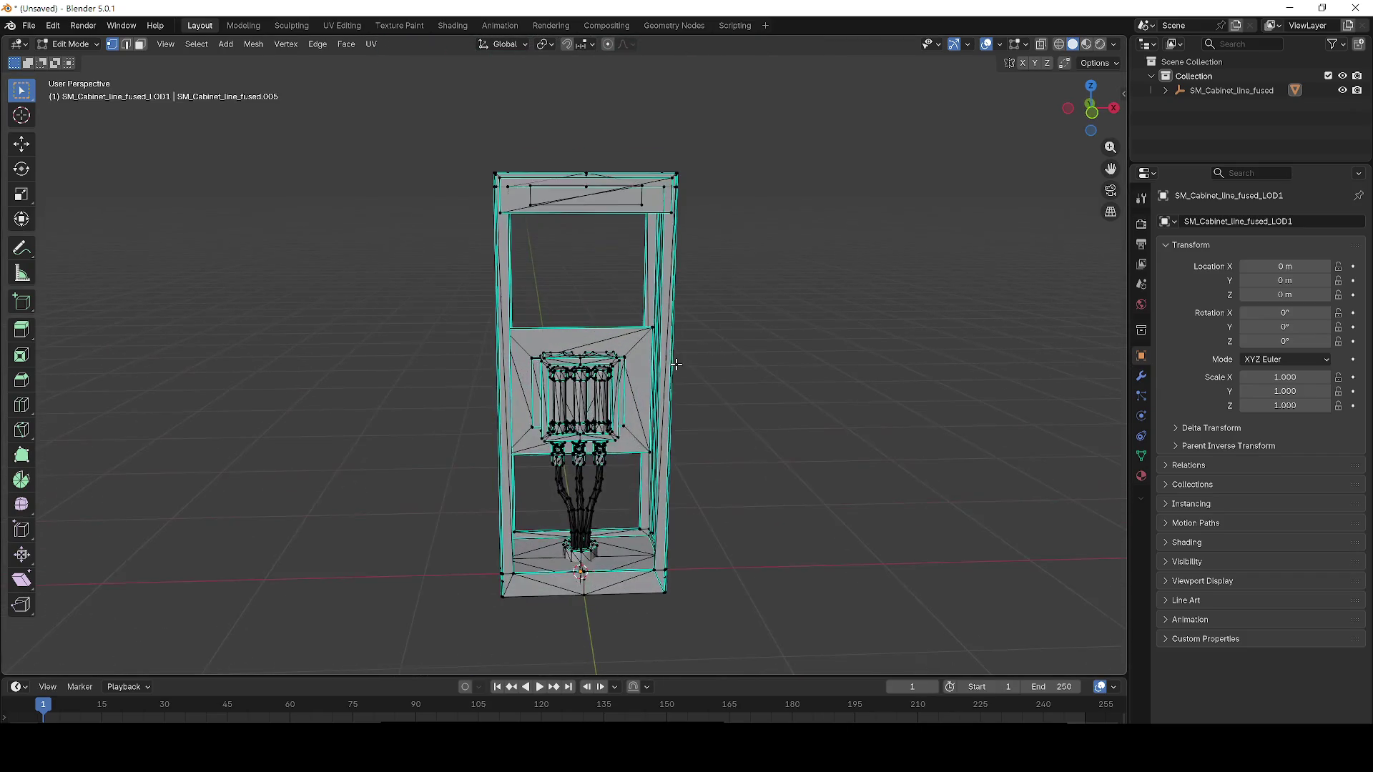
pyautogui.press('Tab')
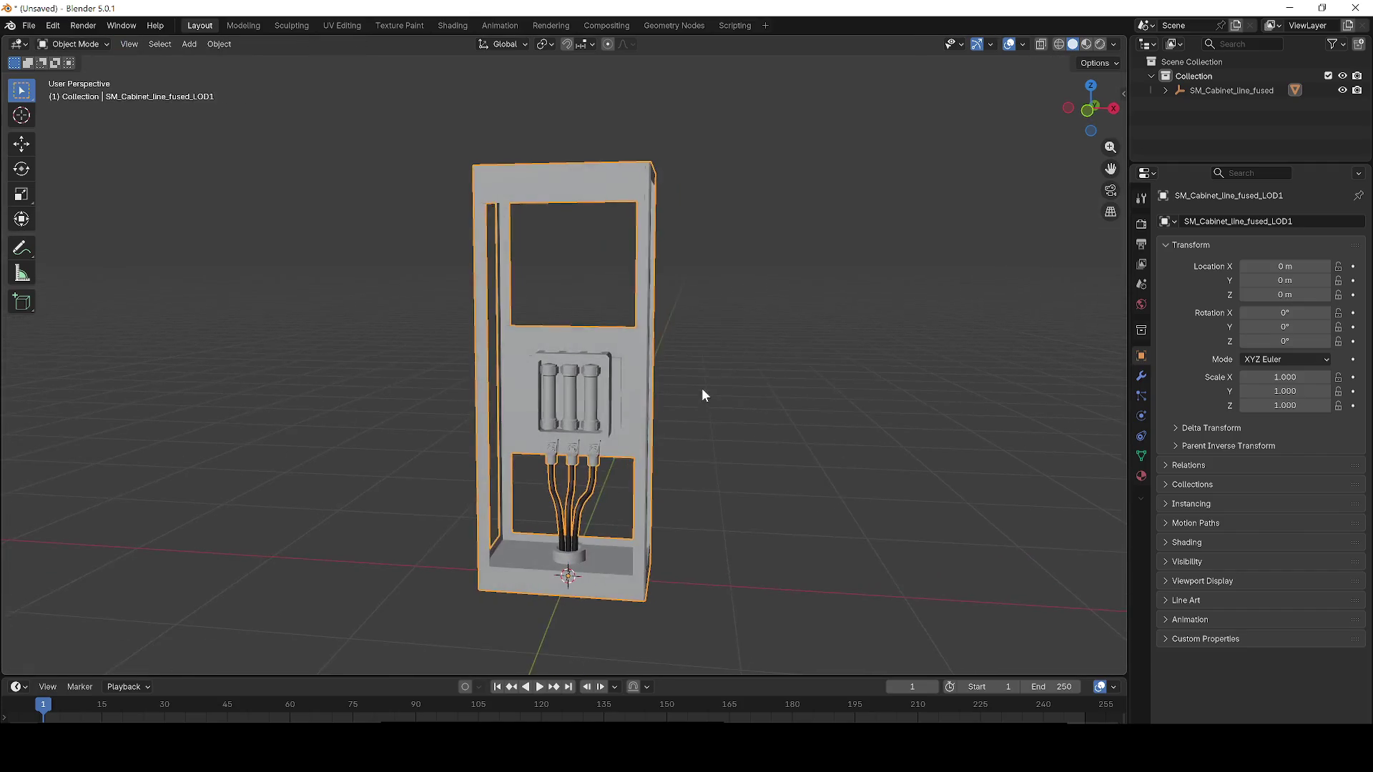
pyautogui.click(739, 405)
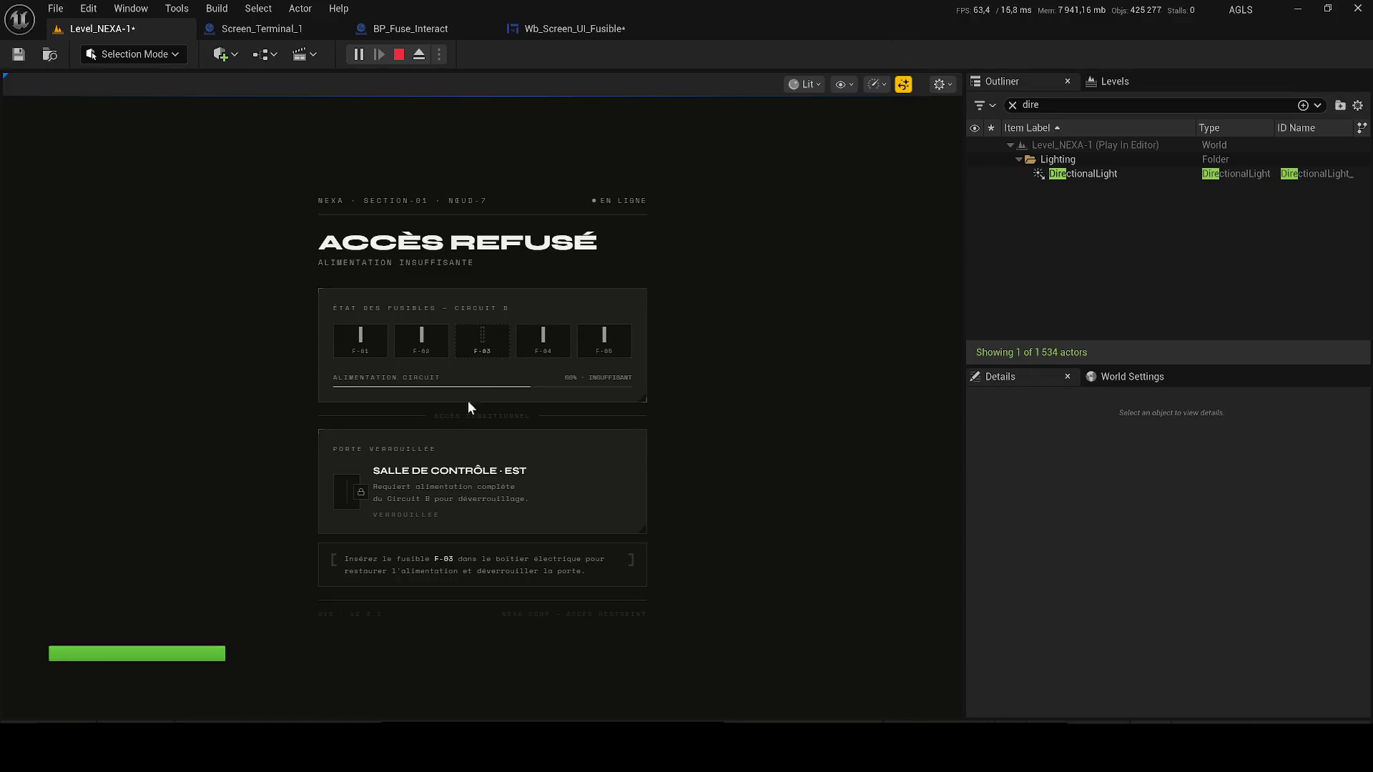
# - Stop the playtest, restore the deleted RectLight12, and frame it in the viewport
pyautogui.click(398, 55)
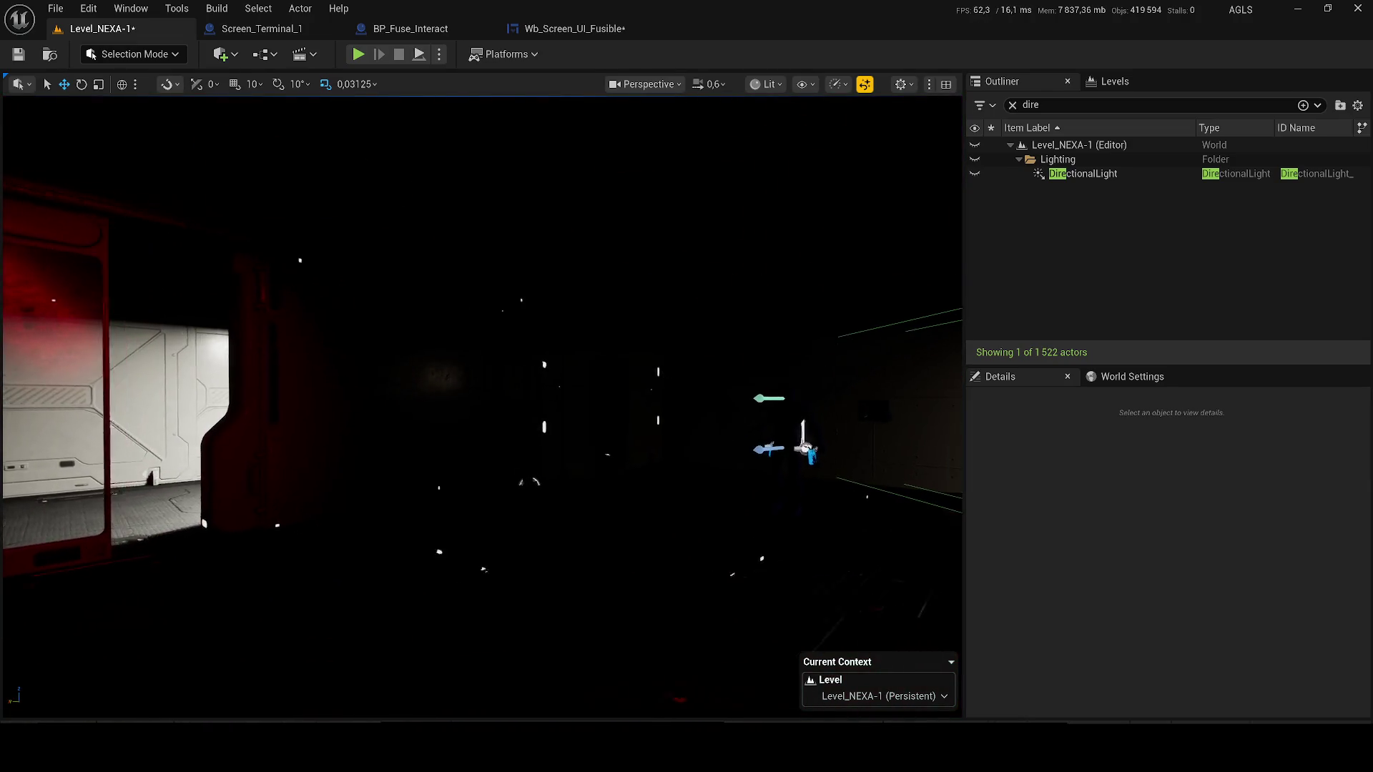
pyautogui.hotkey('ctrl', 'z')
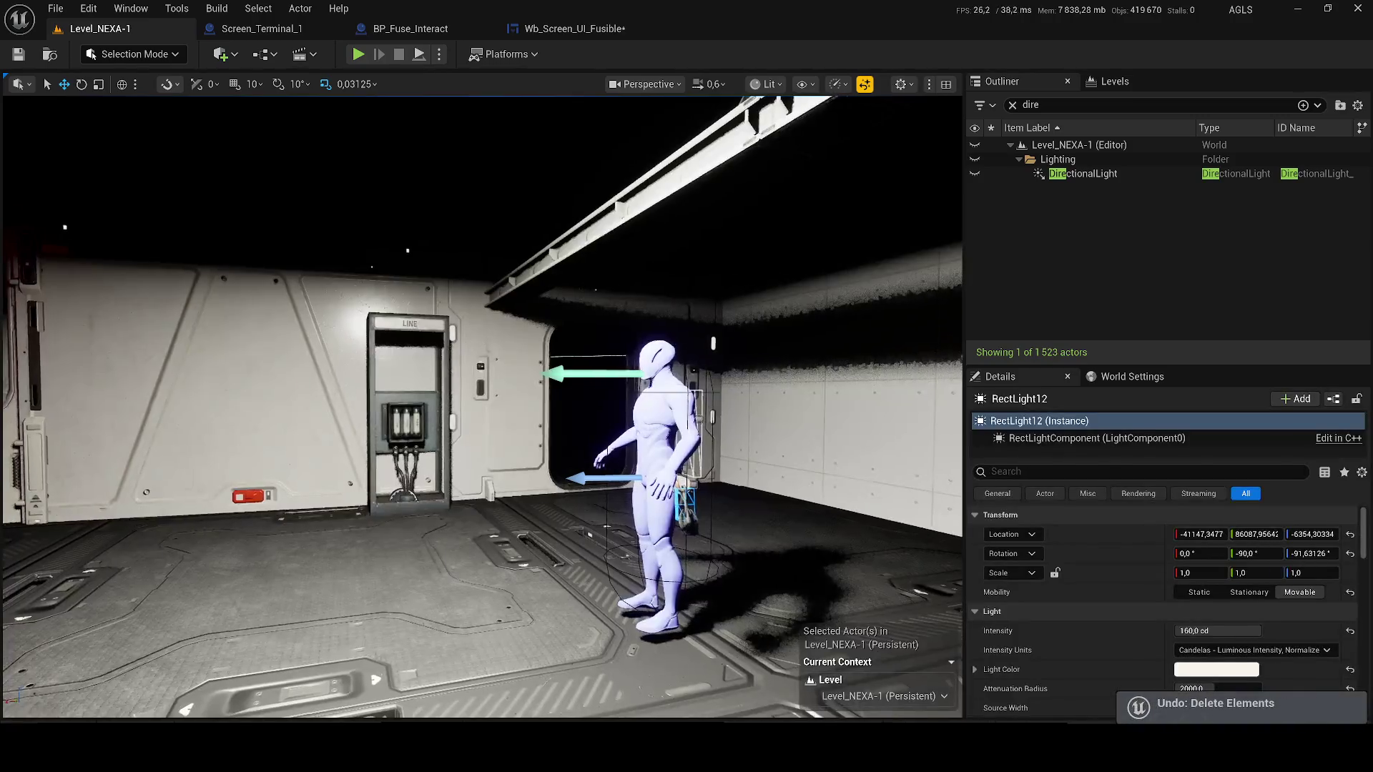
pyautogui.press('f')
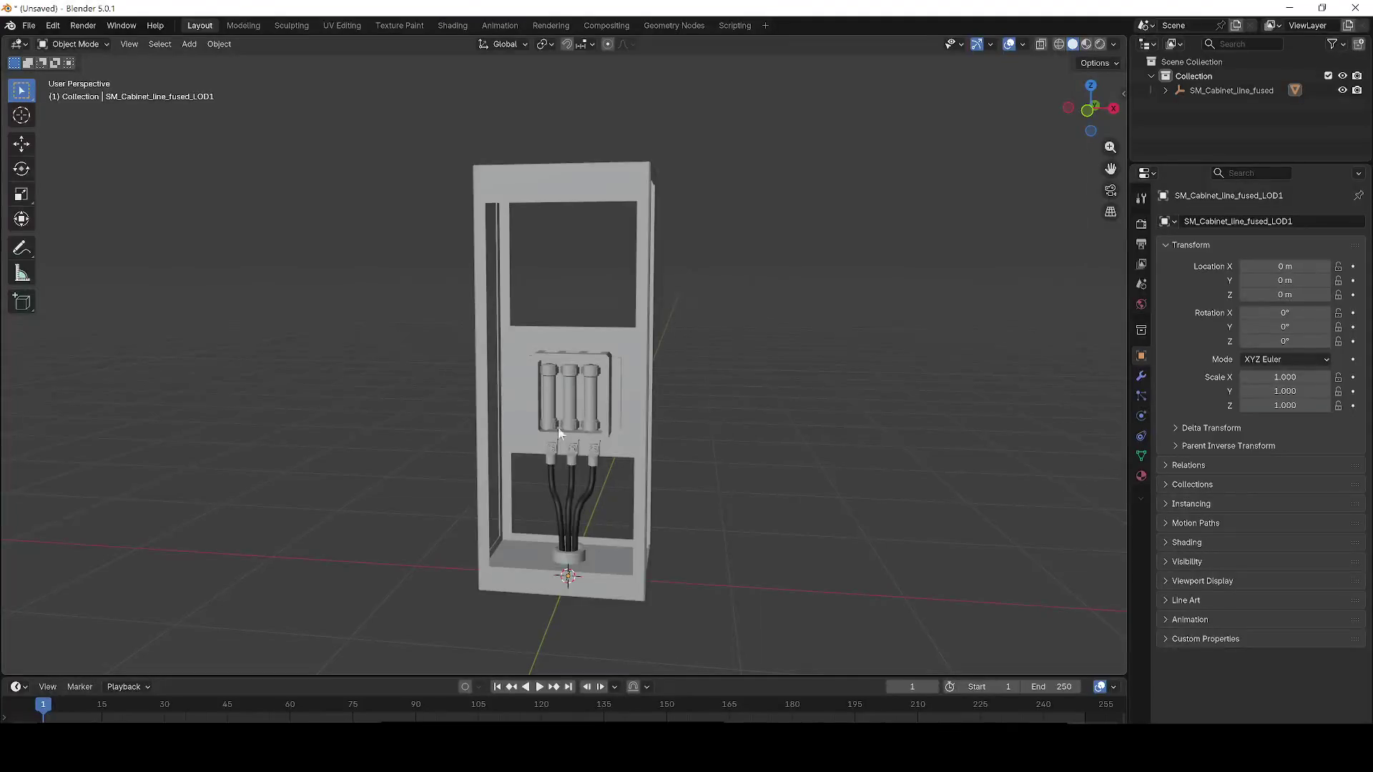
pyautogui.click(572, 392)
pyautogui.scroll(5, 667, 358)
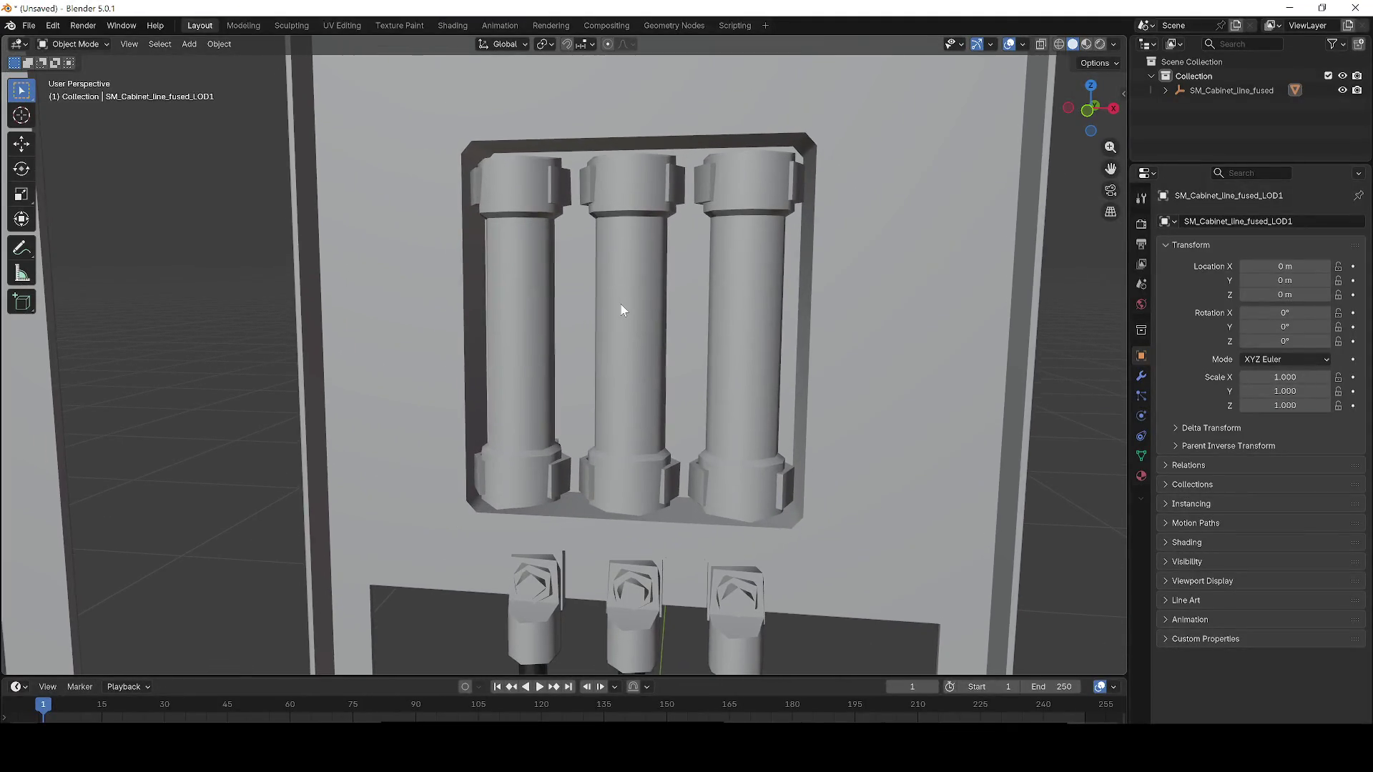
pyautogui.scroll(-3, 640, 308)
pyautogui.press('Tab')
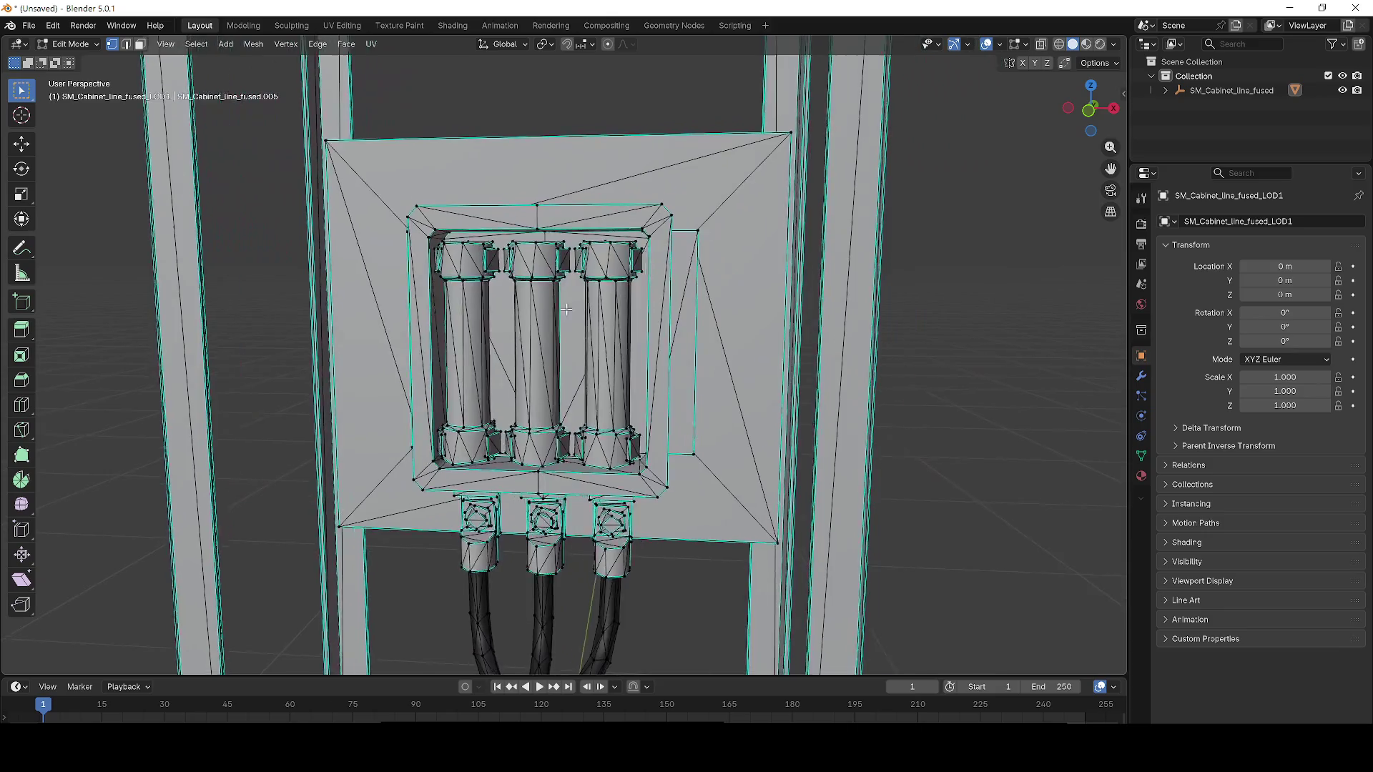
pyautogui.scroll(3, 603, 292)
pyautogui.press('Tab')
pyautogui.moveTo(399, 246)
pyautogui.mouseDown()
pyautogui.moveTo(535, 260)
pyautogui.moveTo(445, 334)
pyautogui.moveTo(429, 409)
pyautogui.moveTo(431, 282)
pyautogui.moveTo(512, 398)
pyautogui.mouseUp()
pyautogui.scroll(-8, 512, 394)
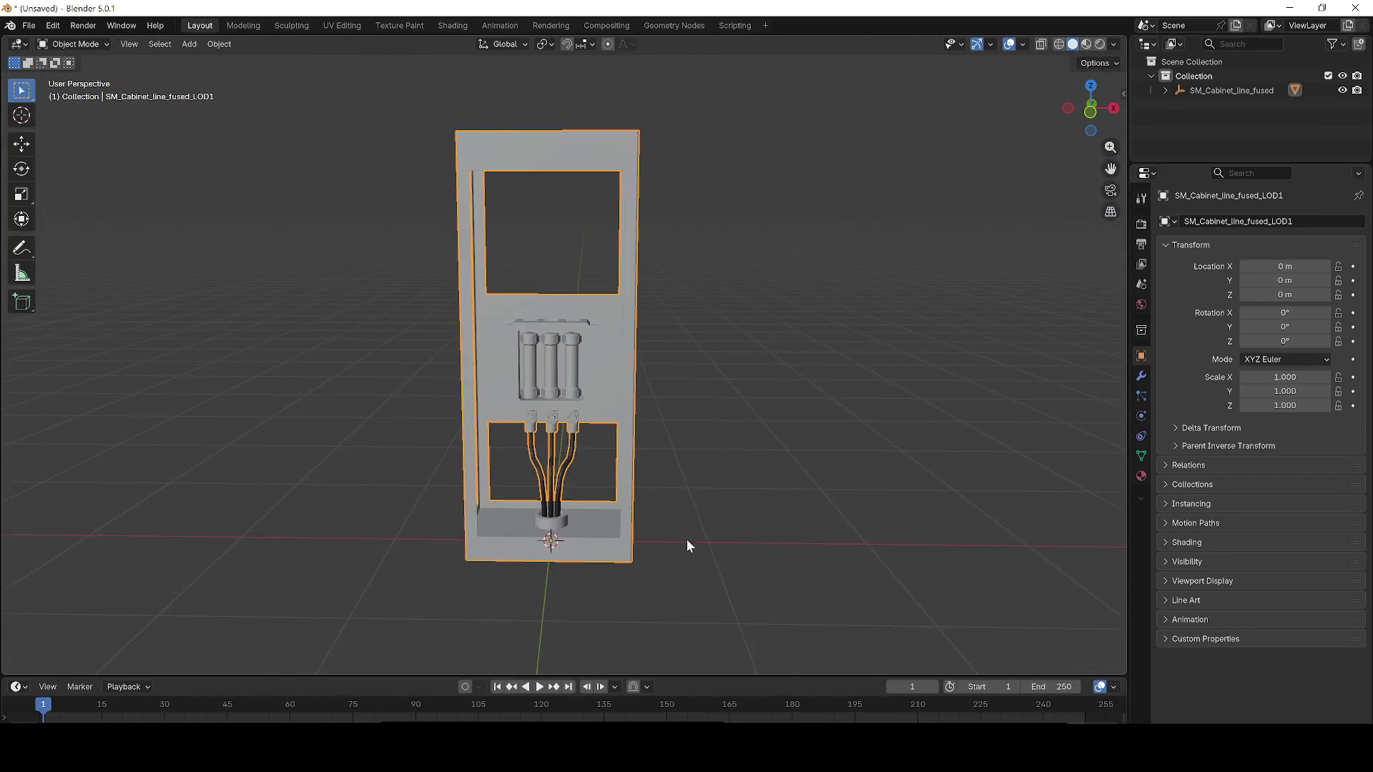